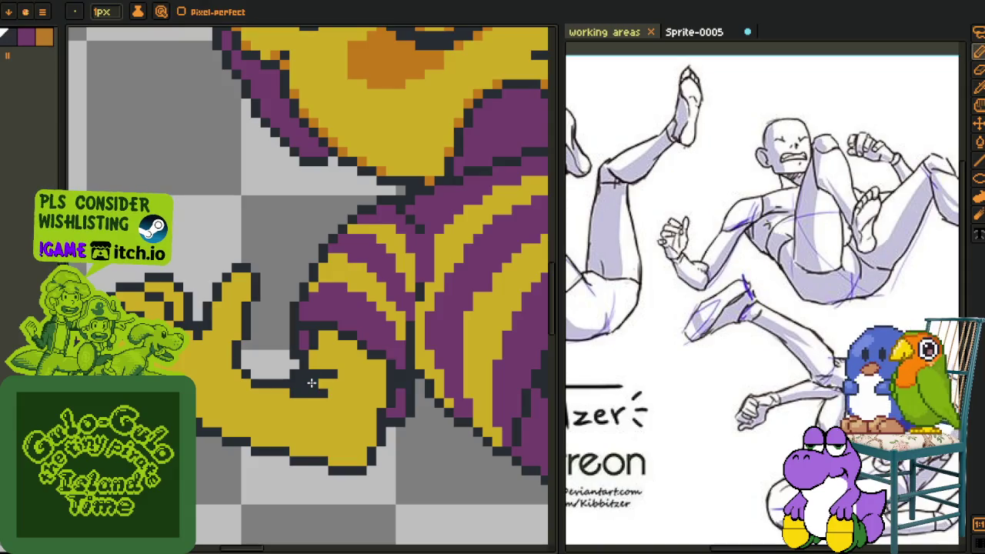
{"action": "key", "text": "alt"}
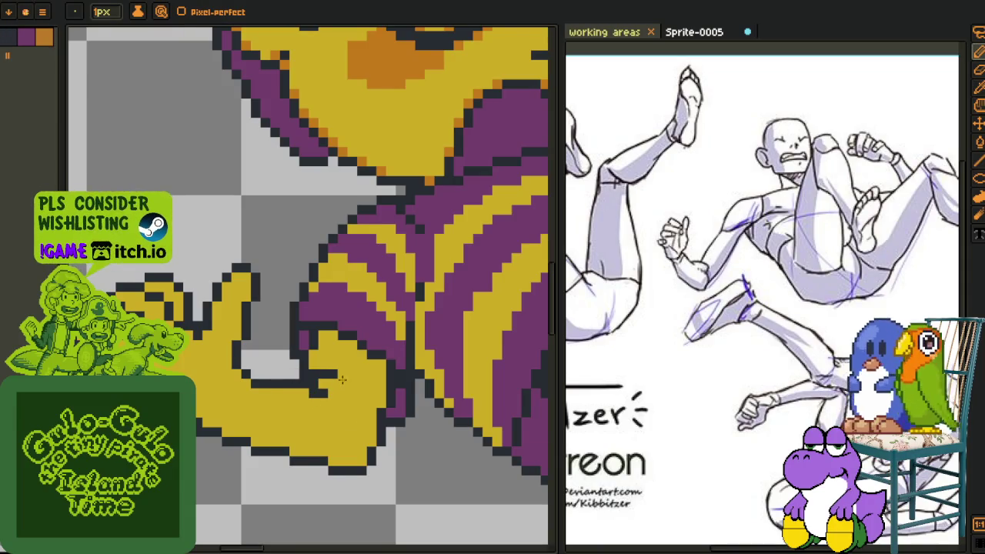
- Lasso-select the raised hand's fingers and nudge them down one pixel
{"action": "scroll", "coordinate": [341, 380], "scroll_direction": "down", "scroll_amount": 3}
{"action": "scroll", "coordinate": [336, 396], "scroll_direction": "up", "scroll_amount": 2}
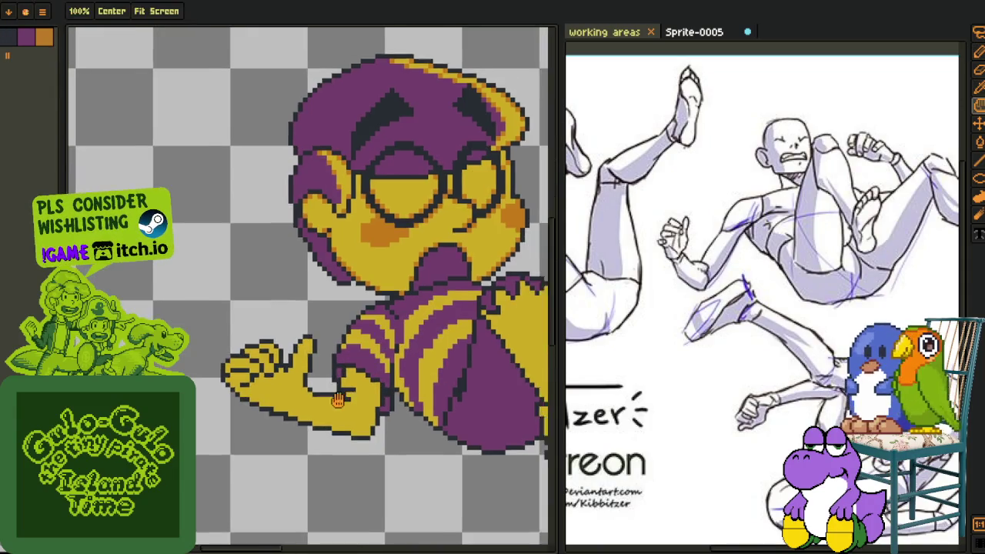
{"action": "scroll", "coordinate": [337, 396], "scroll_direction": "down", "scroll_amount": 1}
{"action": "scroll", "coordinate": [323, 388], "scroll_direction": "up", "scroll_amount": 1}
{"action": "scroll", "coordinate": [292, 377], "scroll_direction": "up", "scroll_amount": 1}
{"action": "scroll", "coordinate": [262, 362], "scroll_direction": "up", "scroll_amount": 2}
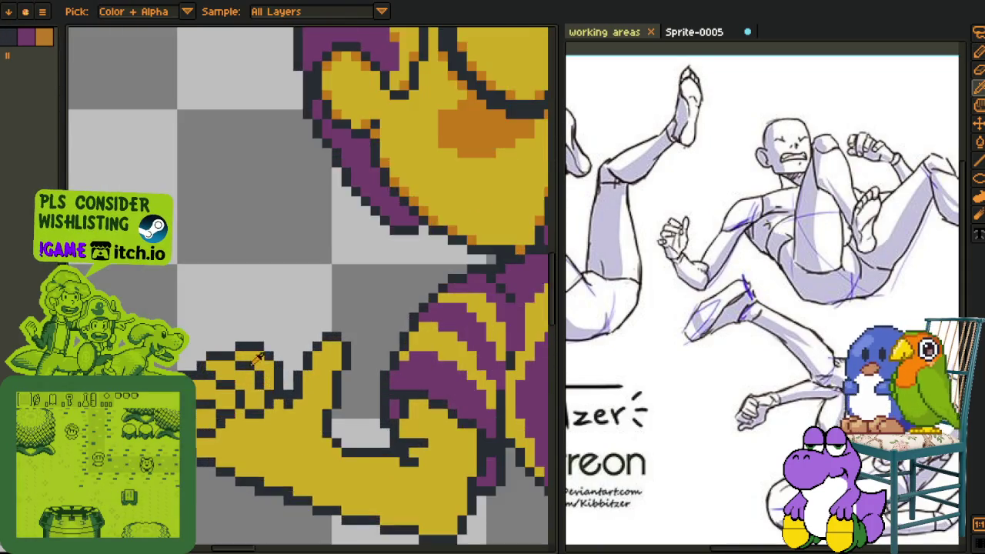
{"action": "scroll", "coordinate": [259, 358], "scroll_direction": "up", "scroll_amount": 2}
{"action": "key", "text": "q"}
{"action": "left_click_drag", "start_coordinate": [246, 235], "coordinate": [108, 300]}
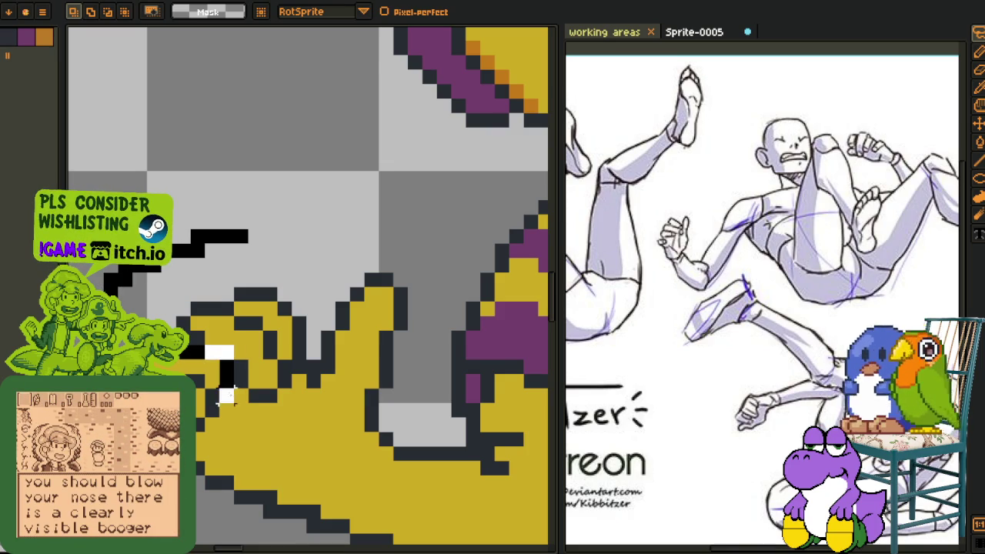
{"action": "mouse_move", "coordinate": [227, 394]}
{"action": "left_mouse_down"}
{"action": "mouse_move", "coordinate": [284, 424]}
{"action": "mouse_move", "coordinate": [376, 415]}
{"action": "mouse_move", "coordinate": [442, 265]}
{"action": "left_mouse_up"}
{"action": "key", "text": "Down"}
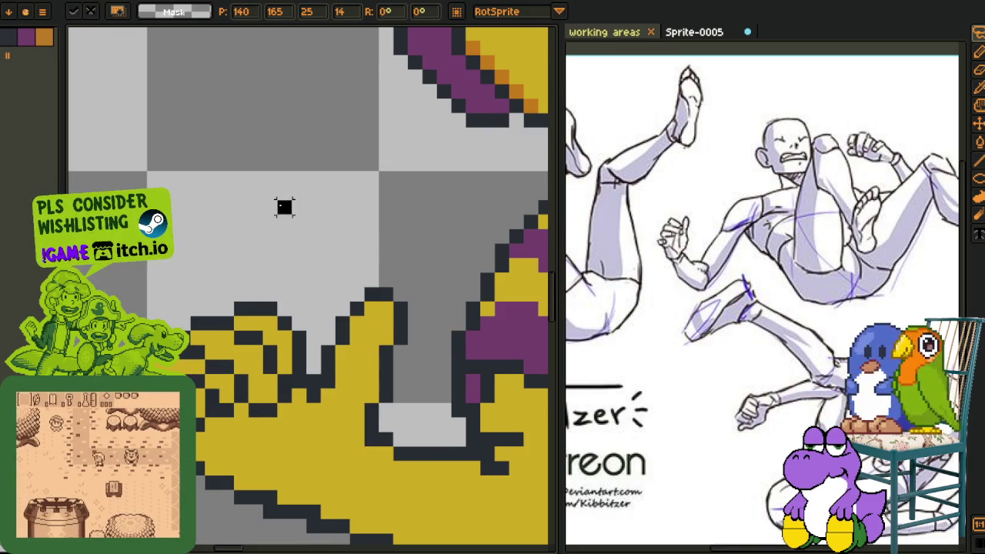
{"action": "key", "text": "Return"}
- Touch up the finger outlines with the 1px pencil
{"action": "scroll", "coordinate": [284, 206], "scroll_direction": "down", "scroll_amount": 3}
{"action": "scroll", "coordinate": [345, 336], "scroll_direction": "down", "scroll_amount": 1}
{"action": "scroll", "coordinate": [234, 304], "scroll_direction": "up", "scroll_amount": 1}
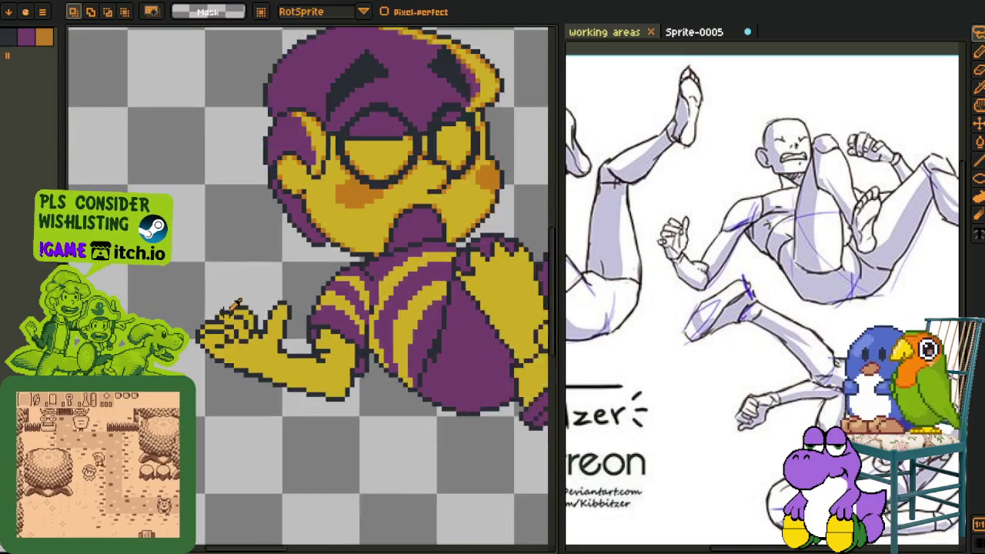
{"action": "scroll", "coordinate": [234, 304], "scroll_direction": "up", "scroll_amount": 3}
{"action": "key", "text": "b"}
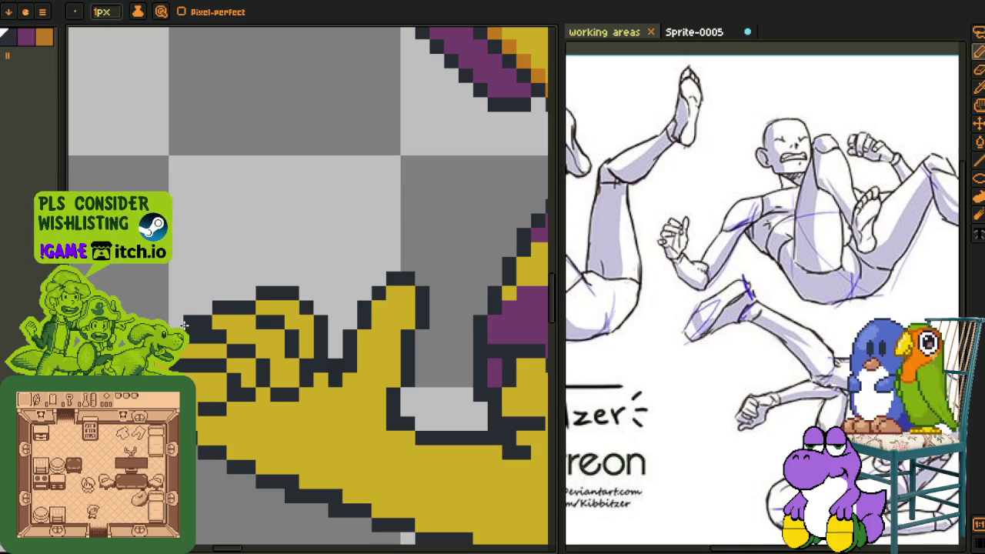
{"action": "scroll", "coordinate": [231, 338], "scroll_direction": "down", "scroll_amount": 5}
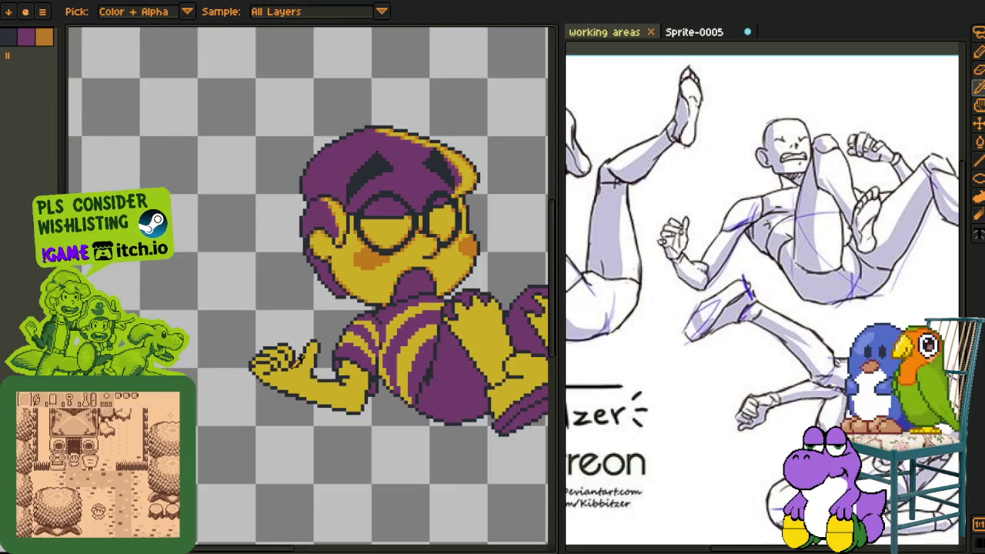
{"action": "scroll", "coordinate": [317, 375], "scroll_direction": "down", "scroll_amount": 2}
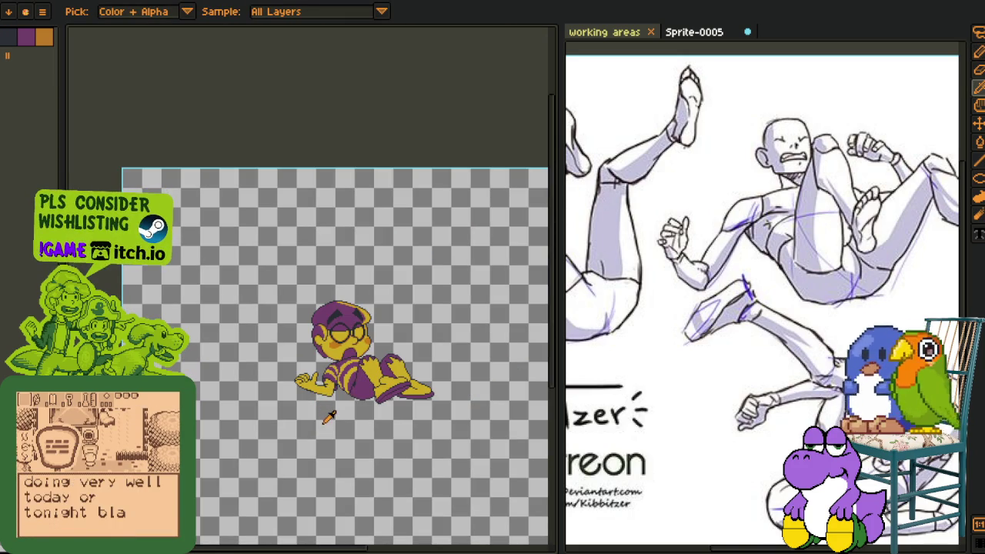
{"action": "scroll", "coordinate": [328, 416], "scroll_direction": "up", "scroll_amount": 3}
{"action": "scroll", "coordinate": [338, 361], "scroll_direction": "up", "scroll_amount": 2}
{"action": "scroll", "coordinate": [354, 307], "scroll_direction": "up", "scroll_amount": 2}
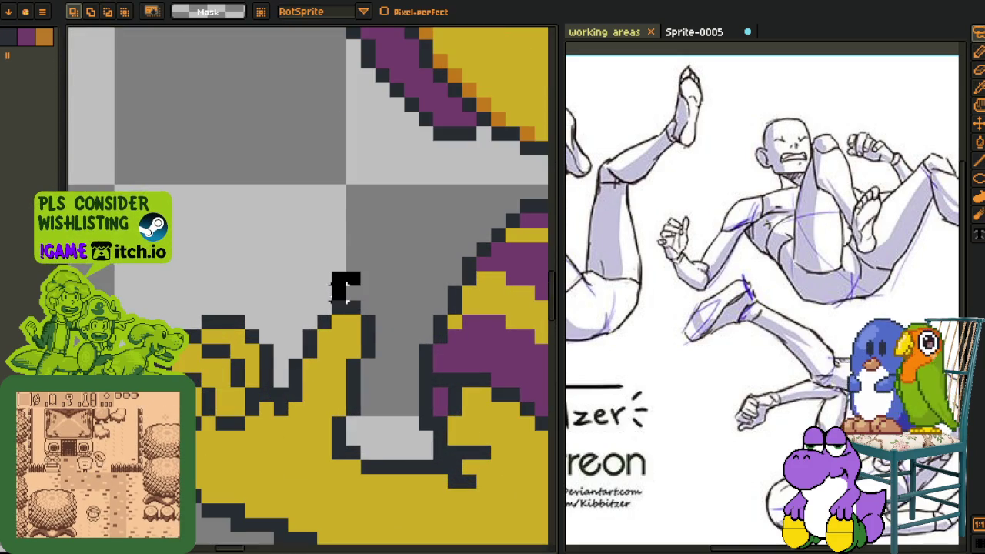
- Cut the lassoed thumb, paste it onto a new layer and commit its placement
{"action": "left_click_drag", "start_coordinate": [346, 289], "coordinate": [280, 384]}
{"action": "left_click_drag", "start_coordinate": [268, 452], "coordinate": [407, 265]}
{"action": "key", "text": "Delete"}
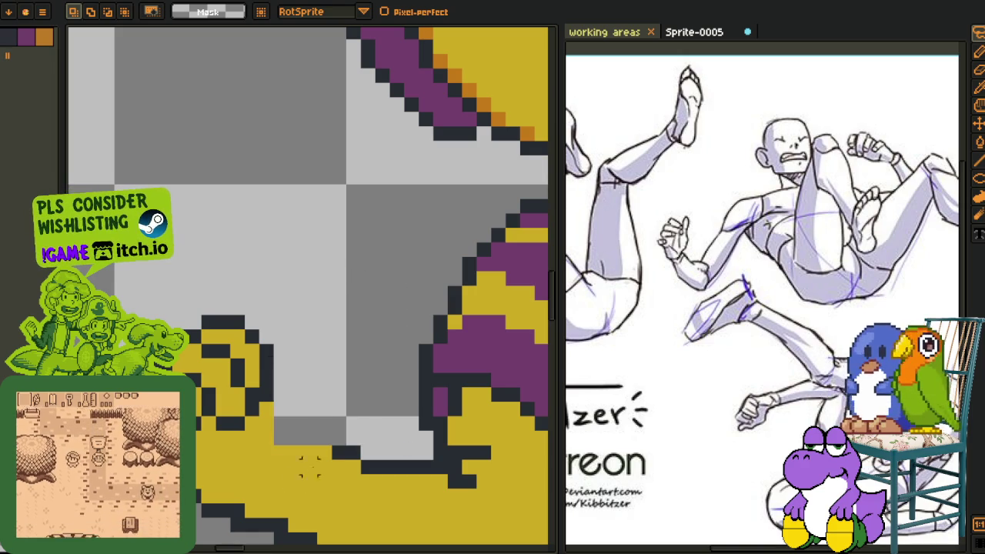
{"action": "key", "text": "Tab"}
{"action": "right_click", "coordinate": [177, 517]}
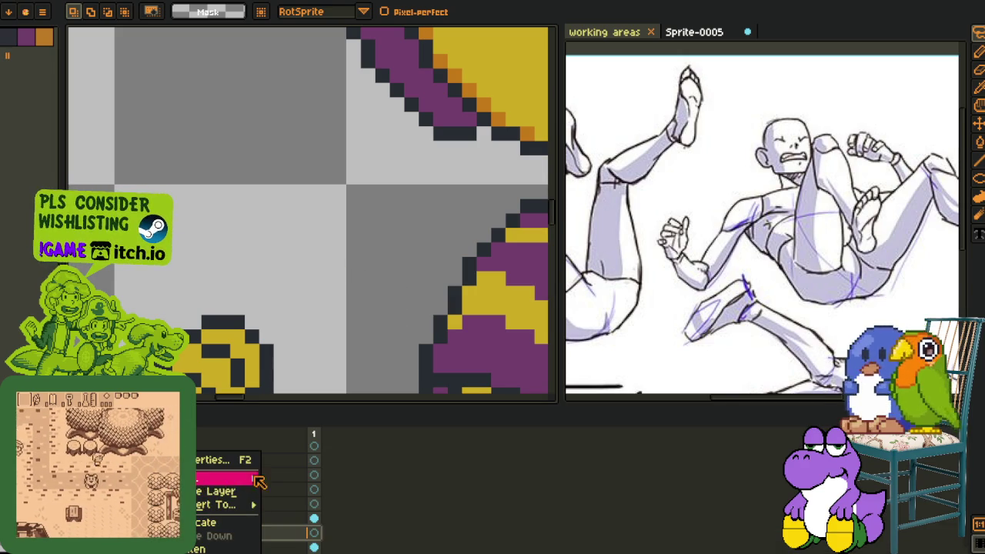
{"action": "left_click", "coordinate": [291, 475]}
{"action": "key", "text": "Tab"}
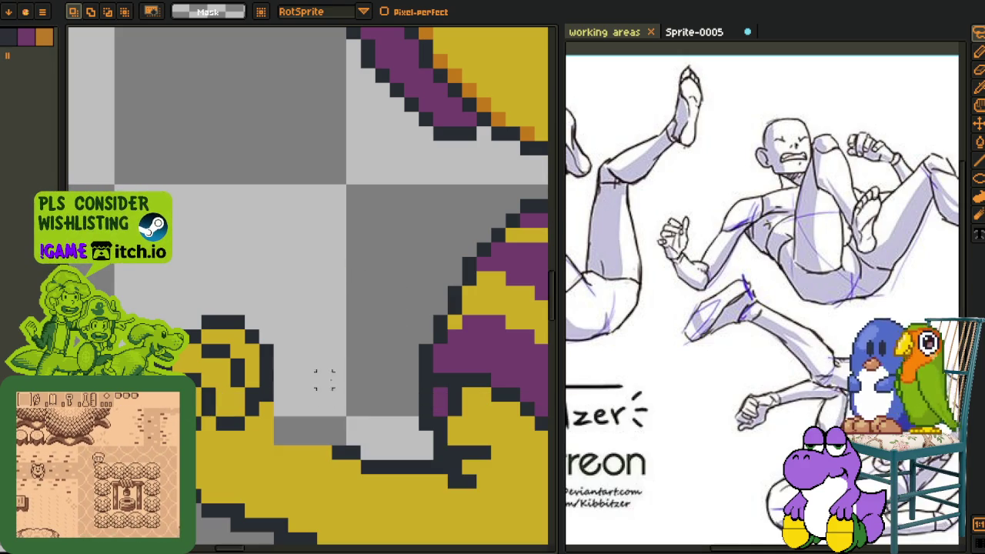
{"action": "key", "text": "ctrl+v"}
{"action": "key", "text": "Return"}
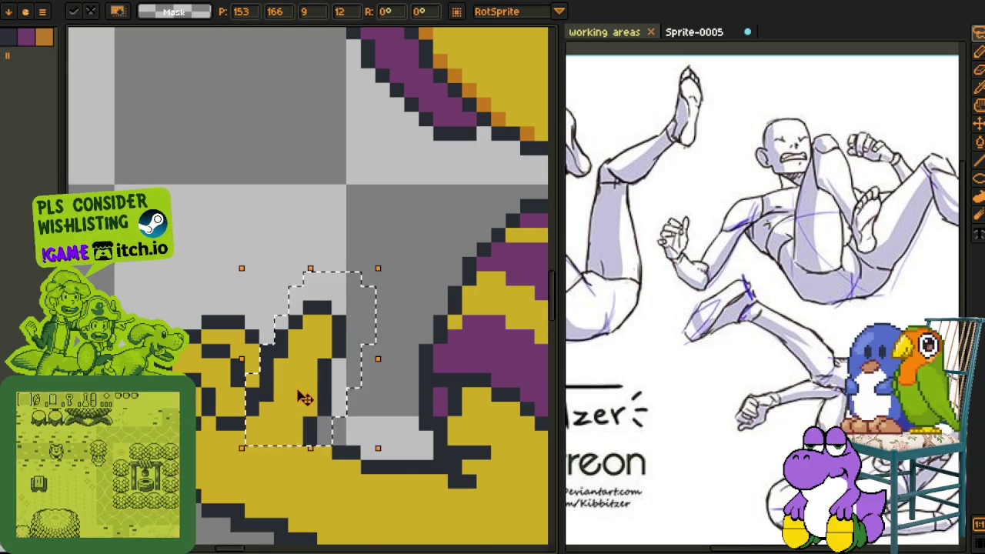
- Merge the thumb layer down into the layer below
{"action": "scroll", "coordinate": [300, 396], "scroll_direction": "down", "scroll_amount": 5}
{"action": "scroll", "coordinate": [347, 419], "scroll_direction": "down", "scroll_amount": 2}
{"action": "key", "text": "Tab"}
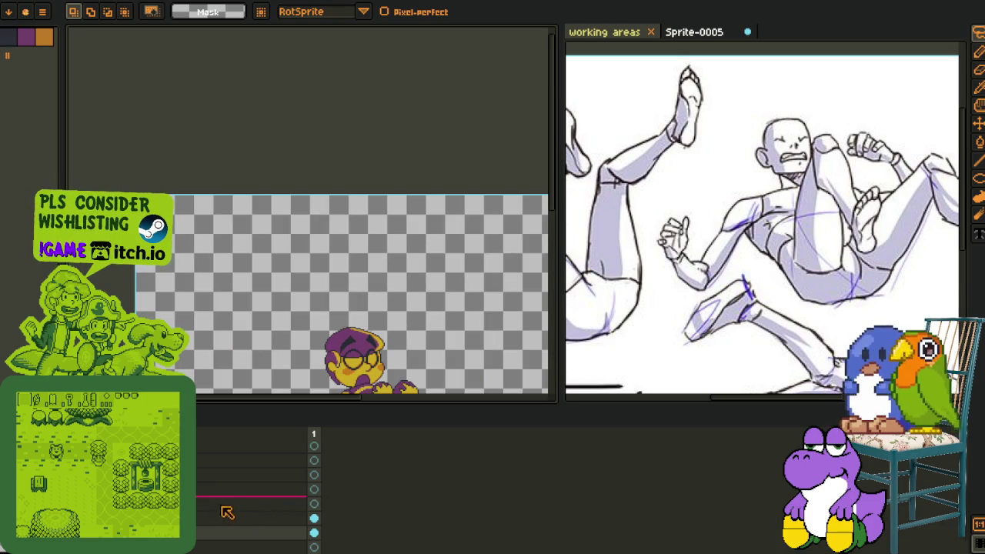
{"action": "right_click", "coordinate": [204, 534]}
{"action": "key", "text": "Escape"}
{"action": "right_click", "coordinate": [204, 519]}
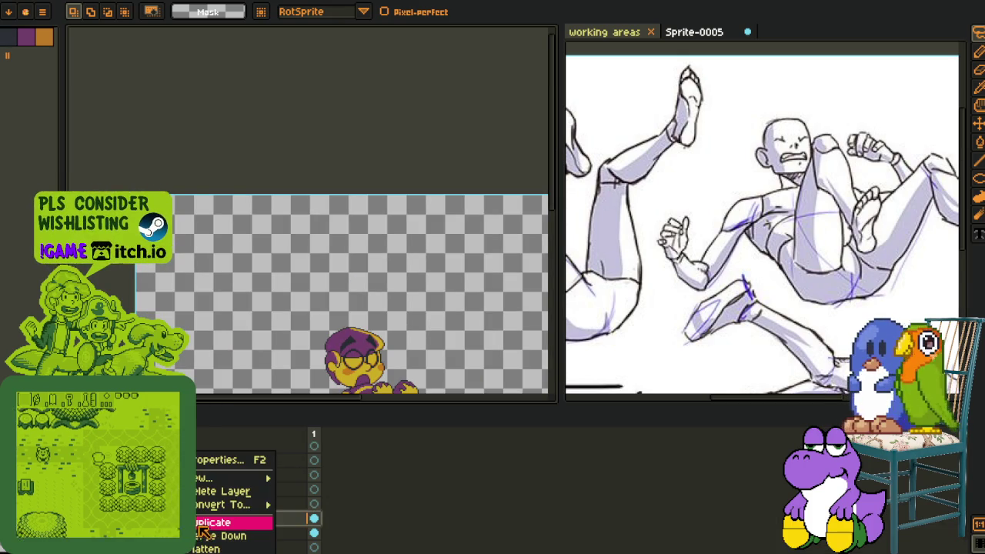
{"action": "left_click", "coordinate": [219, 536]}
{"action": "key", "text": "Tab"}
- Paint the stray grey pixel at the hand's edge dark with the pencil
{"action": "scroll", "coordinate": [359, 423], "scroll_direction": "up", "scroll_amount": 3}
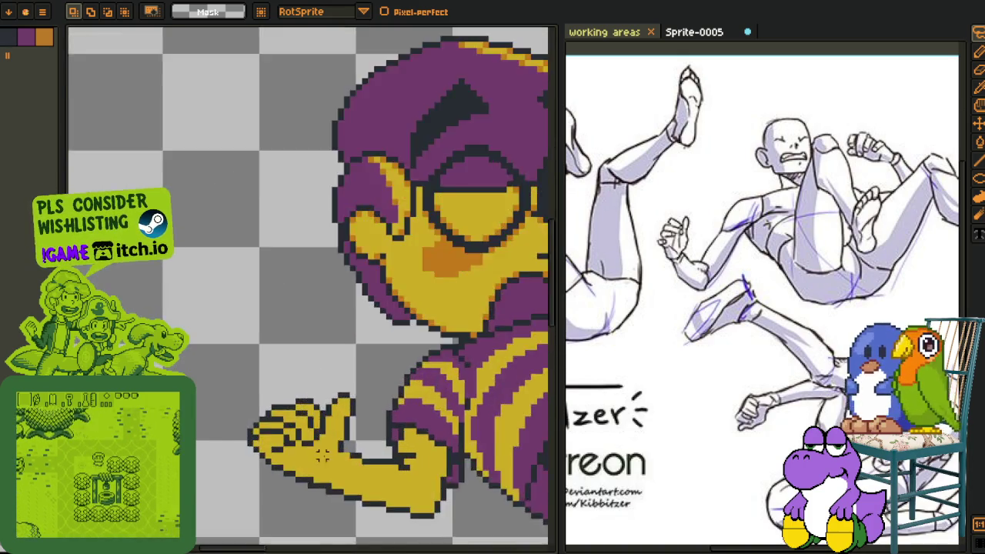
{"action": "scroll", "coordinate": [359, 424], "scroll_direction": "up", "scroll_amount": 3}
{"action": "key", "text": "i"}
{"action": "key", "text": "b"}
{"action": "left_click", "coordinate": [377, 419]}
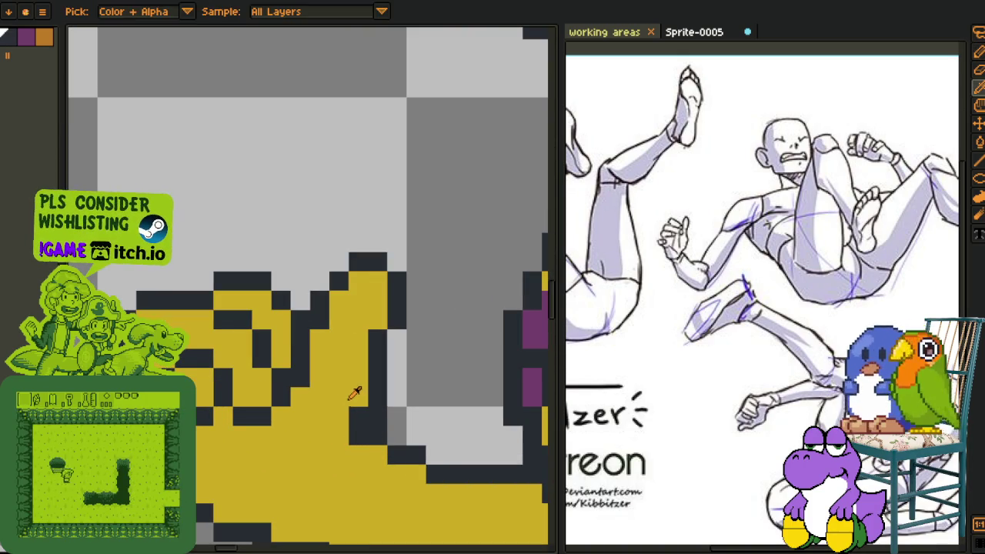
{"action": "key", "text": "i"}
- Select the dark line across the forearm and move it up one pixel
{"action": "scroll", "coordinate": [342, 435], "scroll_direction": "down", "scroll_amount": 4}
{"action": "scroll", "coordinate": [335, 440], "scroll_direction": "down", "scroll_amount": 1}
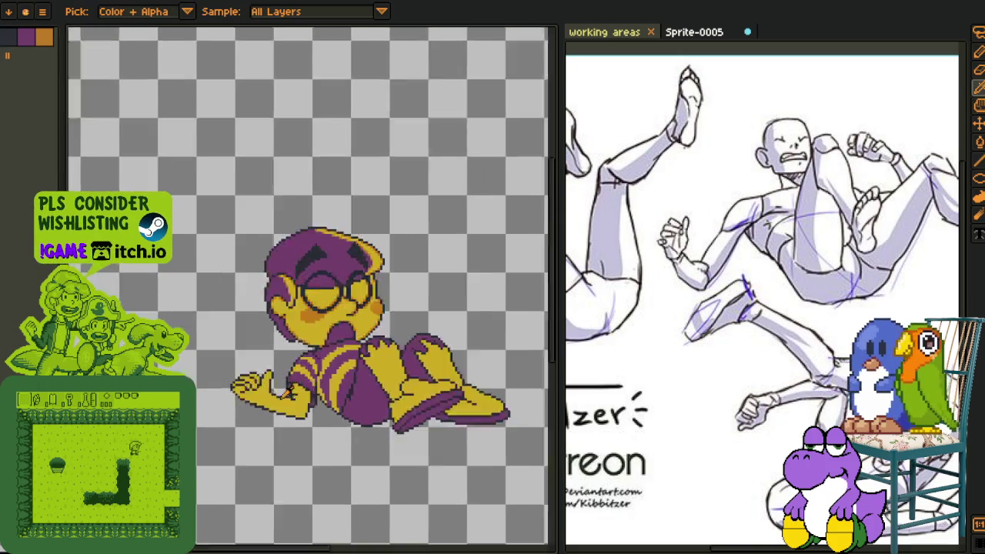
{"action": "scroll", "coordinate": [325, 447], "scroll_direction": "down", "scroll_amount": 1}
{"action": "scroll", "coordinate": [292, 404], "scroll_direction": "up", "scroll_amount": 3}
{"action": "scroll", "coordinate": [265, 363], "scroll_direction": "up", "scroll_amount": 2}
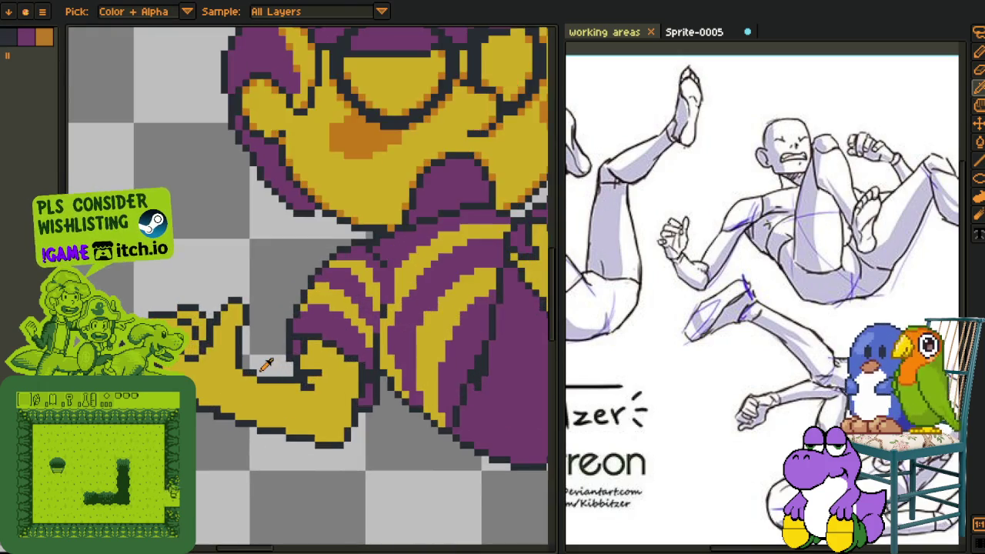
{"action": "scroll", "coordinate": [261, 363], "scroll_direction": "up", "scroll_amount": 2}
{"action": "key", "text": "m"}
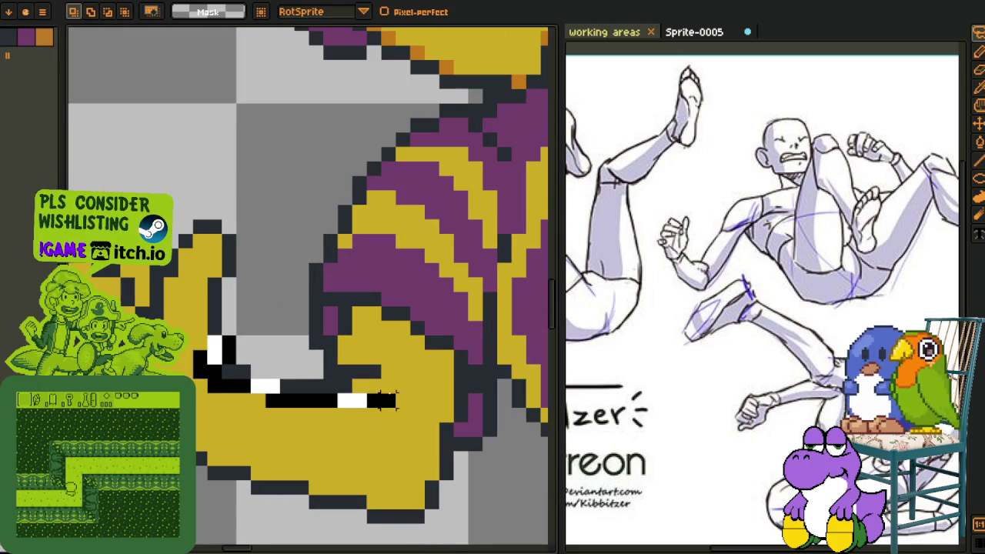
{"action": "left_click_drag", "start_coordinate": [198, 355], "coordinate": [206, 338]}
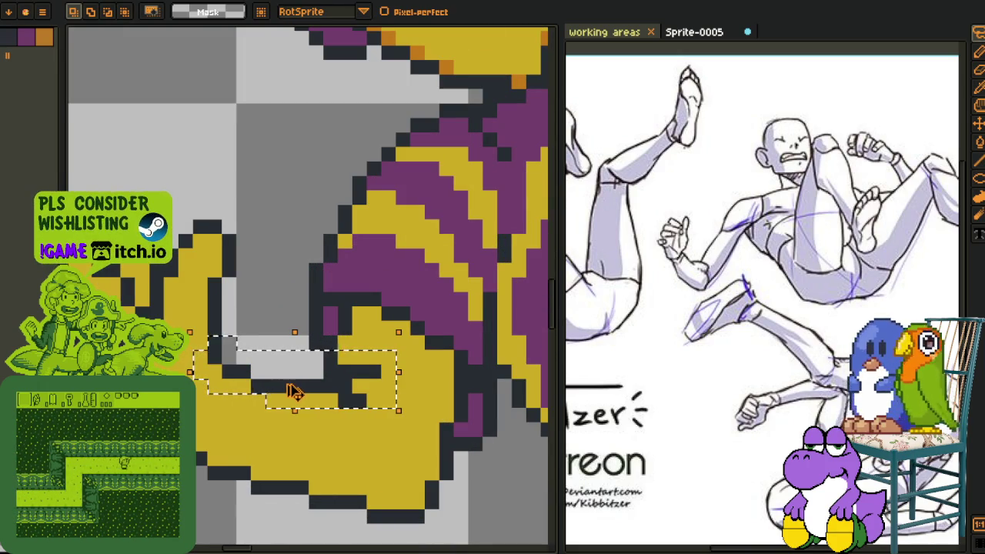
{"action": "key", "text": "ctrl+b"}
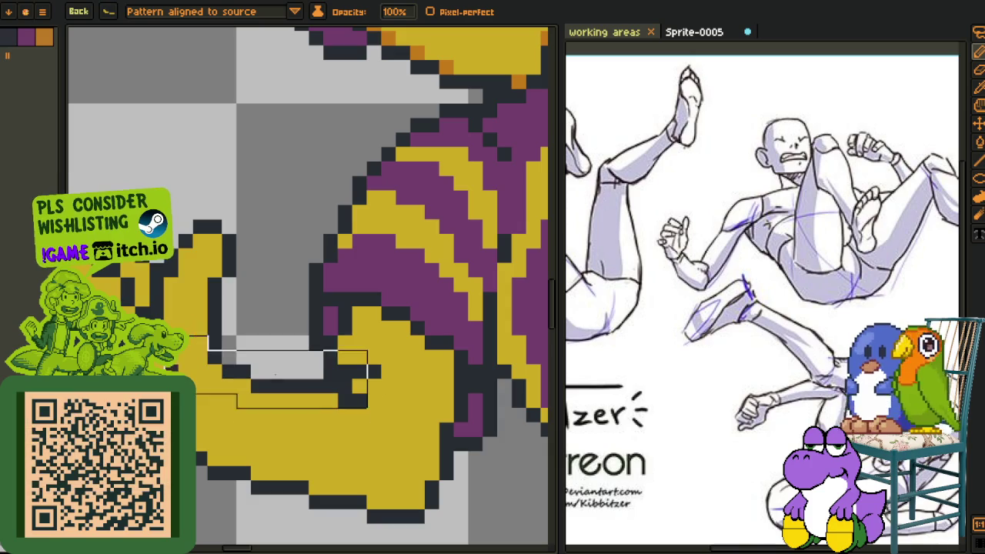
{"action": "left_click", "coordinate": [113, 14]}
{"action": "key", "text": "q"}
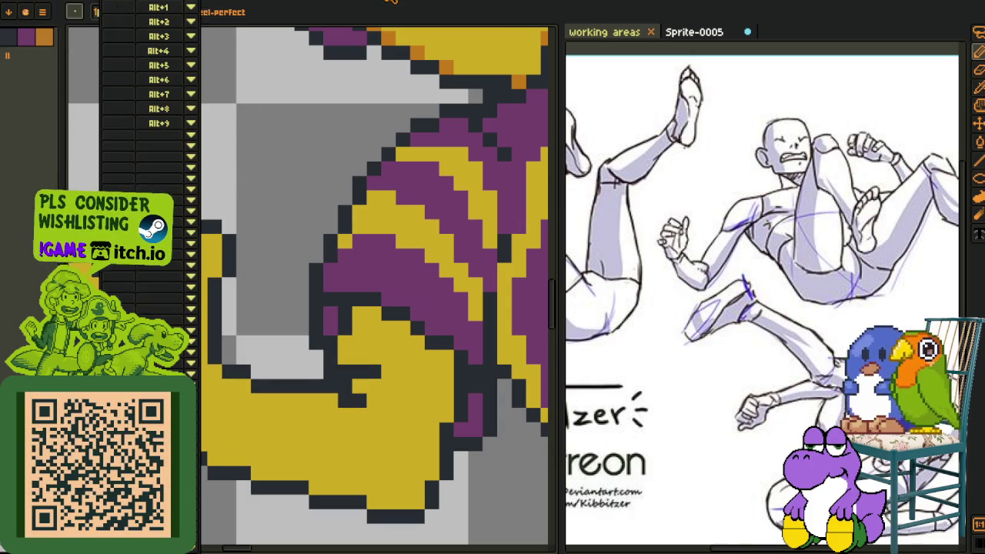
{"action": "mouse_move", "coordinate": [234, 354]}
{"action": "left_mouse_down"}
{"action": "mouse_move", "coordinate": [311, 423]}
{"action": "mouse_move", "coordinate": [412, 348]}
{"action": "mouse_move", "coordinate": [302, 351]}
{"action": "left_mouse_up"}
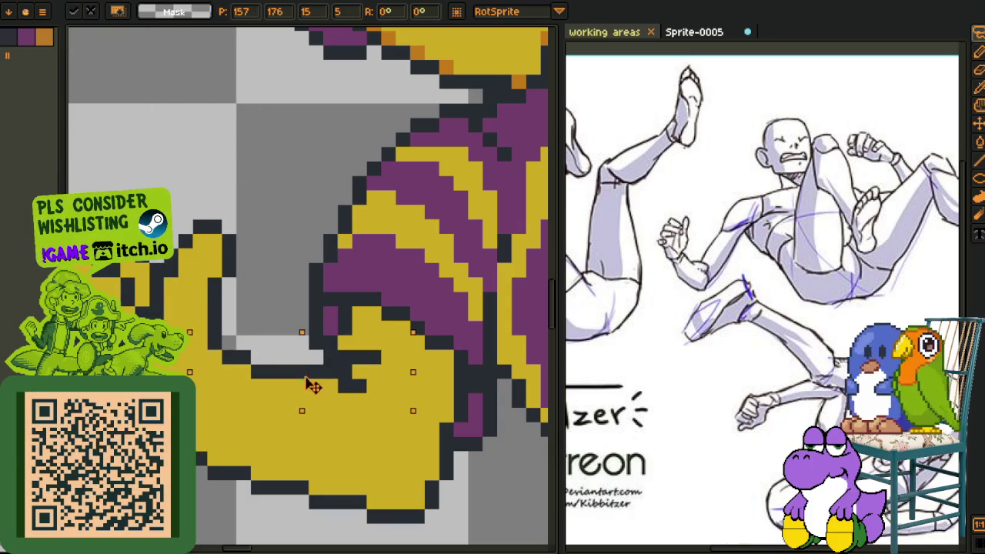
{"action": "left_click_drag", "start_coordinate": [307, 394], "coordinate": [311, 379]}
{"action": "key", "text": "ctrl+d"}
- Repaint the grey patch's corner and bottom row in light grey
{"action": "key", "text": "b"}
{"action": "scroll", "coordinate": [286, 269], "scroll_direction": "down", "scroll_amount": 2}
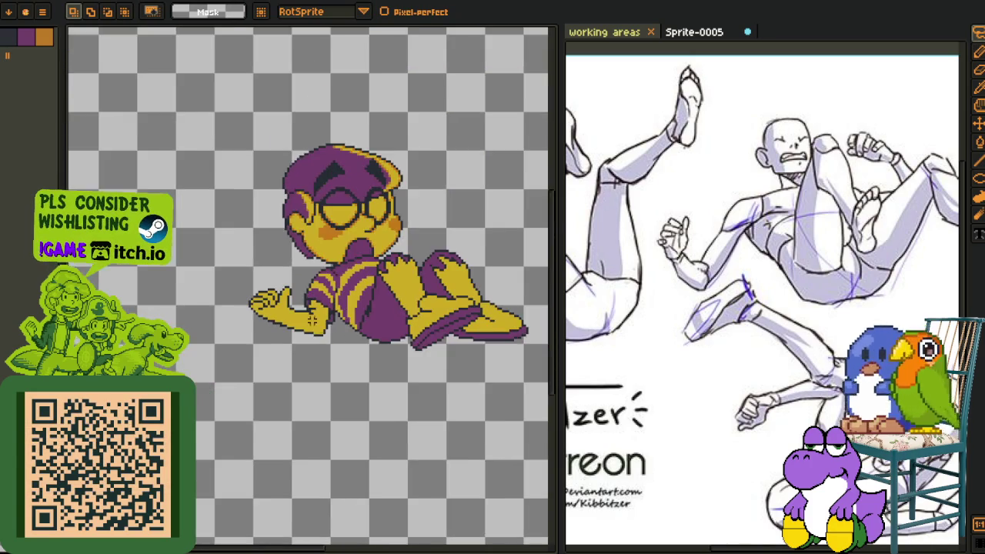
{"action": "scroll", "coordinate": [286, 269], "scroll_direction": "down", "scroll_amount": 1}
{"action": "scroll", "coordinate": [287, 269], "scroll_direction": "up", "scroll_amount": 2}
{"action": "scroll", "coordinate": [285, 299], "scroll_direction": "up", "scroll_amount": 2}
{"action": "key", "text": "u"}
{"action": "scroll", "coordinate": [285, 299], "scroll_direction": "up", "scroll_amount": 2}
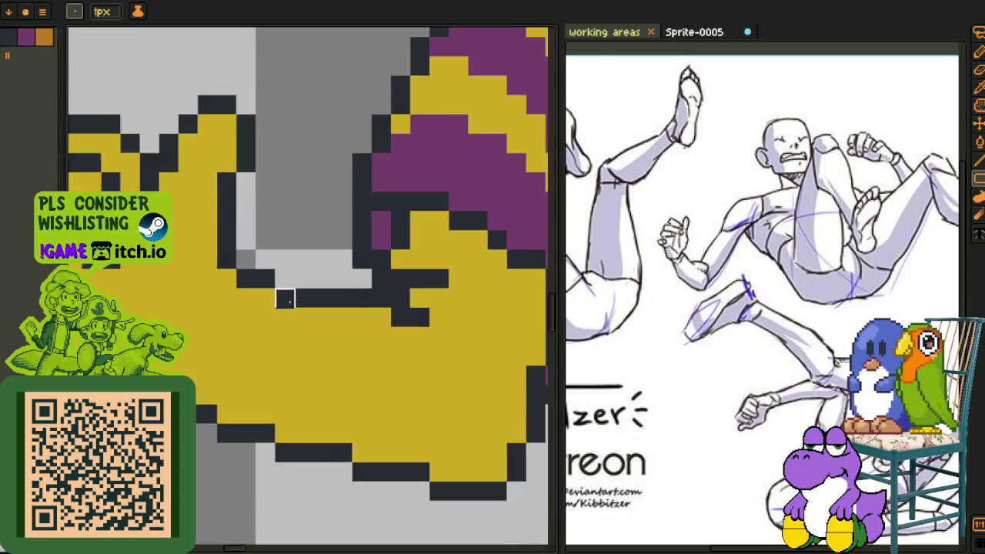
{"action": "scroll", "coordinate": [288, 296], "scroll_direction": "up", "scroll_amount": 1}
{"action": "left_click", "coordinate": [250, 267]}
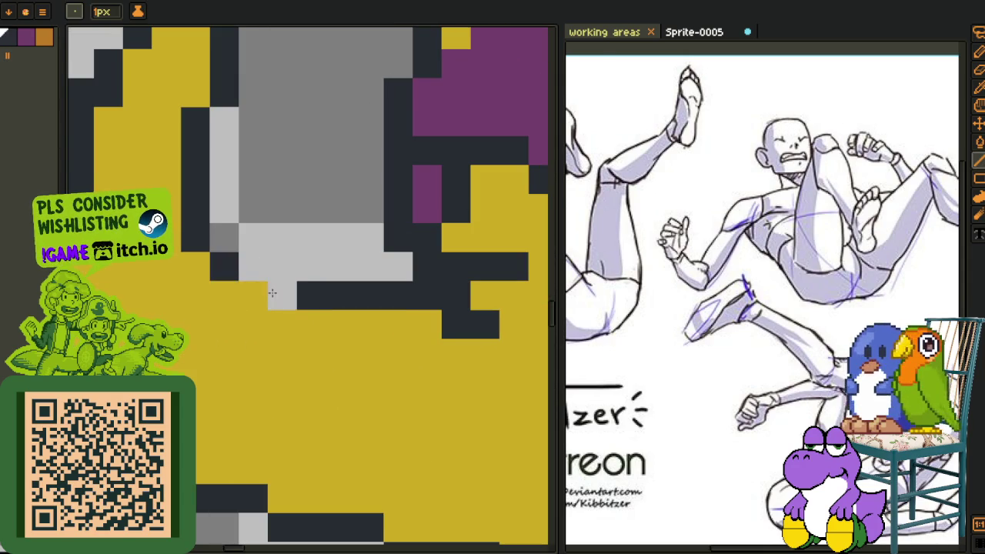
{"action": "left_click", "coordinate": [224, 295]}
{"action": "key", "text": "i"}
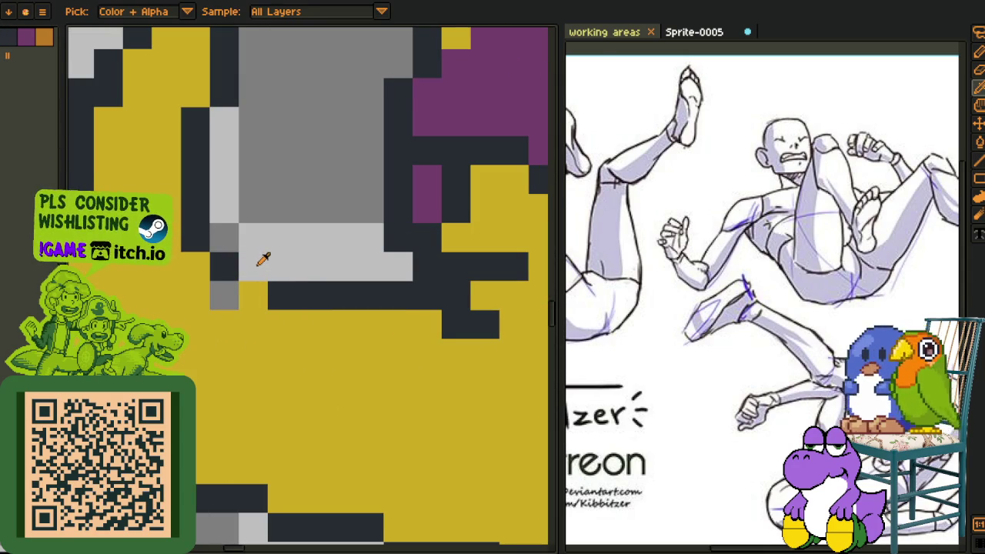
{"action": "key", "text": "b"}
{"action": "left_click_drag", "start_coordinate": [250, 294], "coordinate": [312, 294]}
- Add a row of black outline pixels beneath the grey patch
{"action": "key", "text": "i"}
{"action": "left_click", "coordinate": [231, 264]}
{"action": "key", "text": "b"}
{"action": "left_click", "coordinate": [224, 295]}
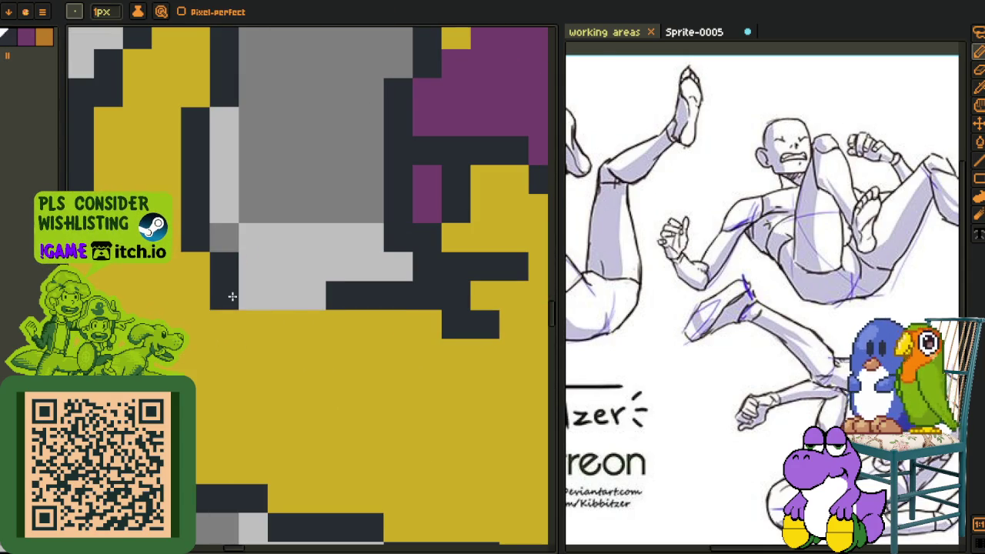
{"action": "left_click_drag", "start_coordinate": [253, 324], "coordinate": [312, 322]}
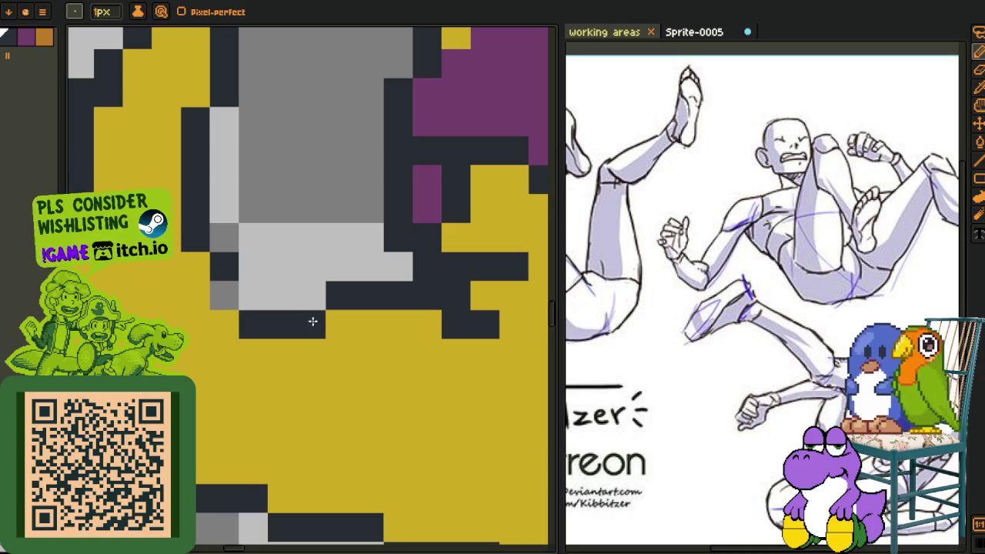
{"action": "scroll", "coordinate": [239, 276], "scroll_direction": "down", "scroll_amount": 3}
{"action": "key", "text": "i"}
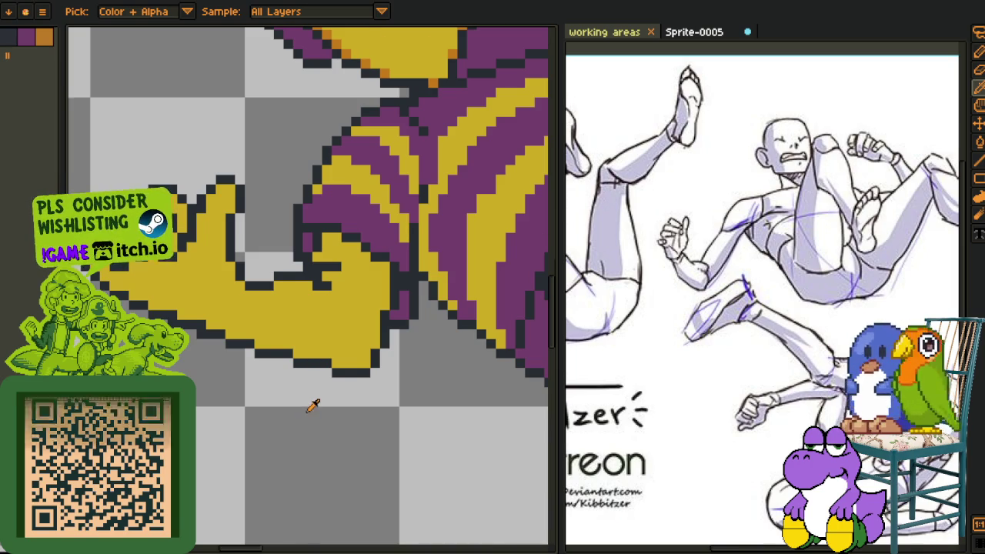
{"action": "scroll", "coordinate": [303, 419], "scroll_direction": "down", "scroll_amount": 3}
{"action": "scroll", "coordinate": [306, 414], "scroll_direction": "down", "scroll_amount": 2}
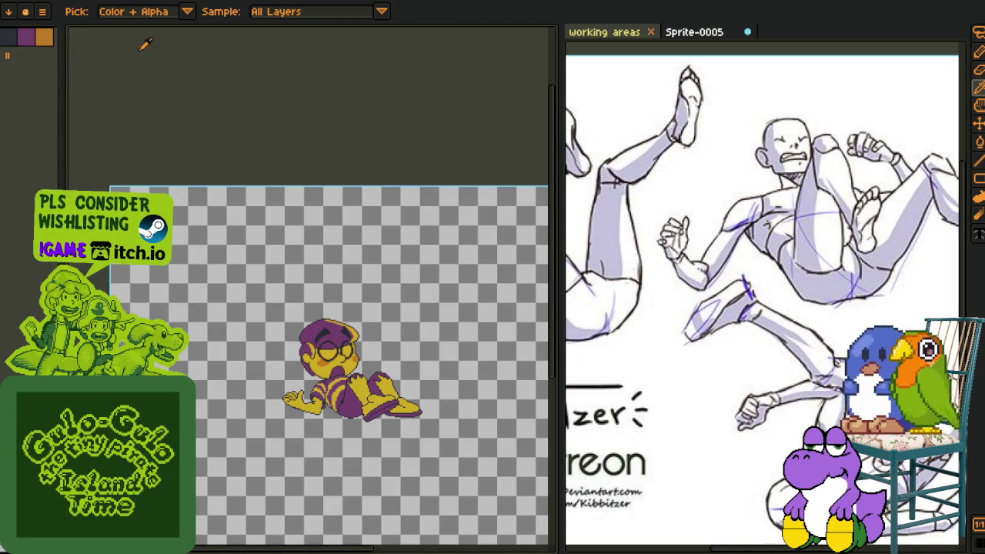
- Flip the canvas horizontally, then lasso-select the character's hand
{"action": "left_click", "coordinate": [46, 0]}
{"action": "mouse_move", "coordinate": [78, 81]}
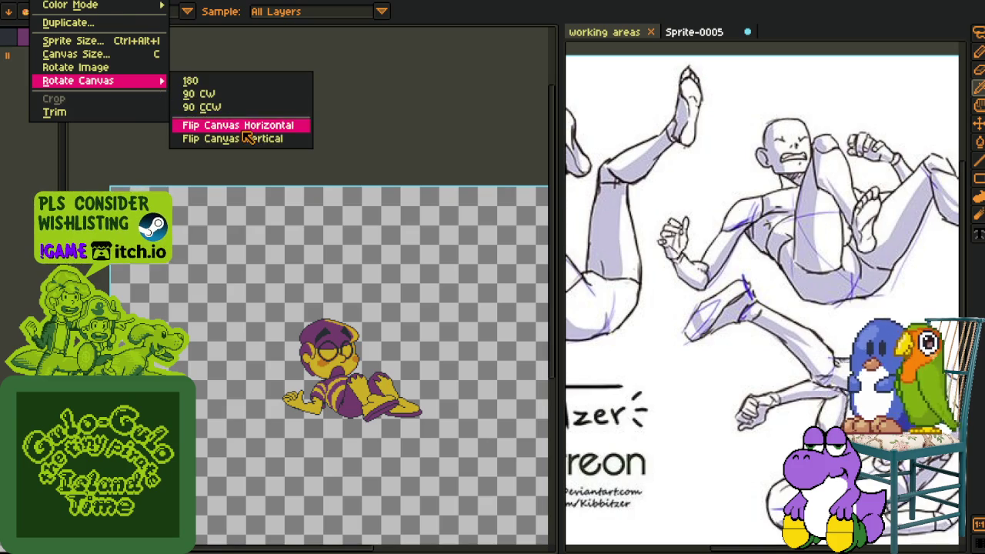
{"action": "left_click", "coordinate": [245, 127]}
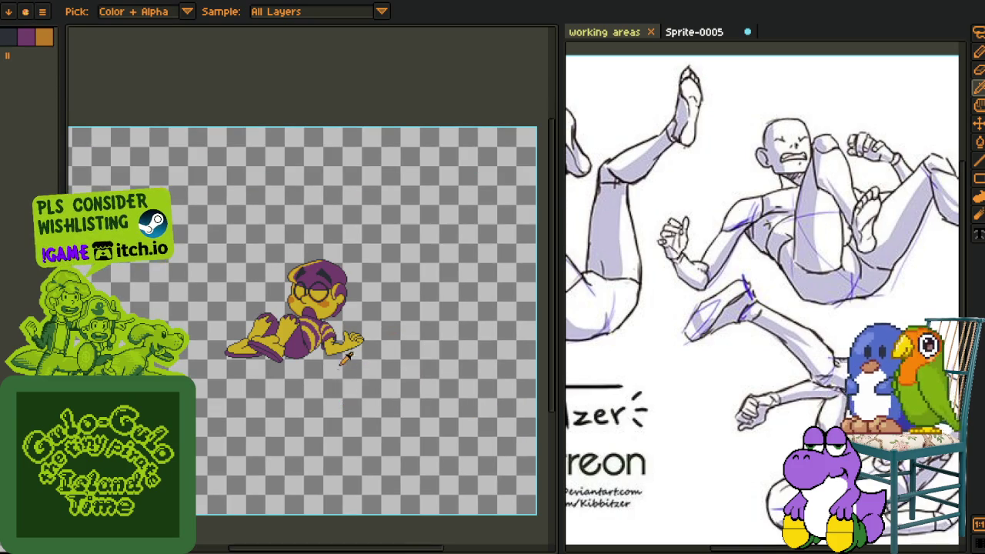
{"action": "scroll", "coordinate": [345, 358], "scroll_direction": "up", "scroll_amount": 1}
{"action": "scroll", "coordinate": [384, 342], "scroll_direction": "up", "scroll_amount": 1}
{"action": "scroll", "coordinate": [384, 342], "scroll_direction": "up", "scroll_amount": 1}
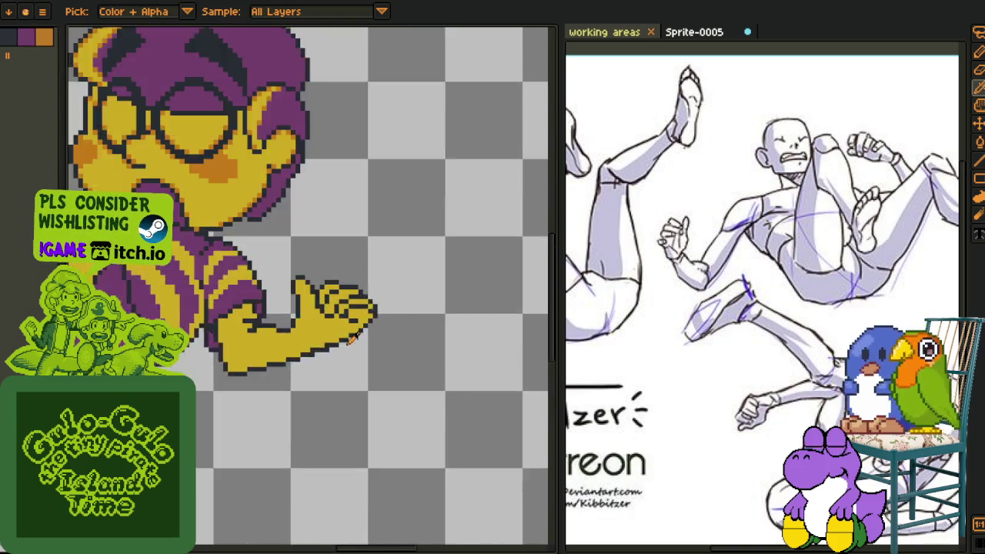
{"action": "scroll", "coordinate": [385, 342], "scroll_direction": "up", "scroll_amount": 1}
{"action": "key", "text": "m"}
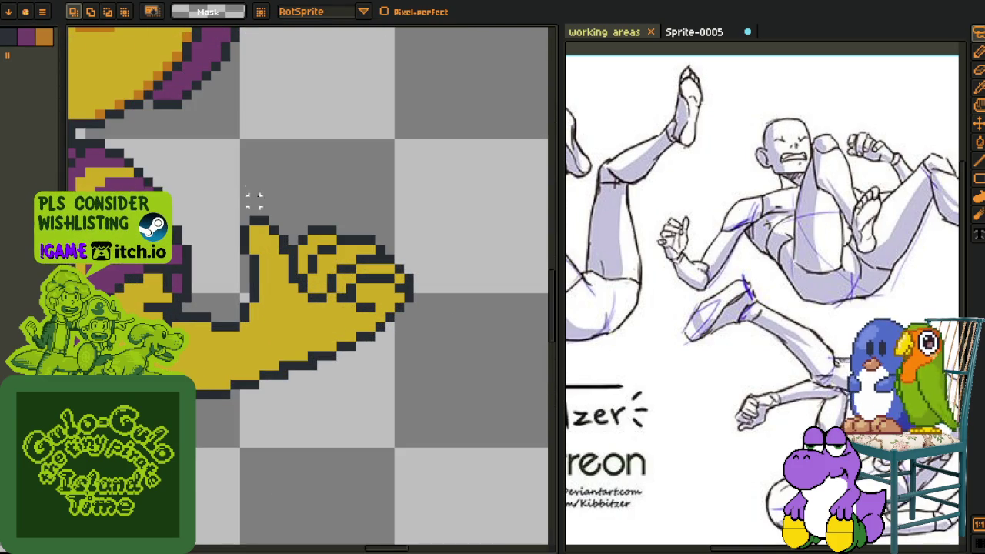
{"action": "left_click_drag", "start_coordinate": [254, 200], "coordinate": [419, 189]}
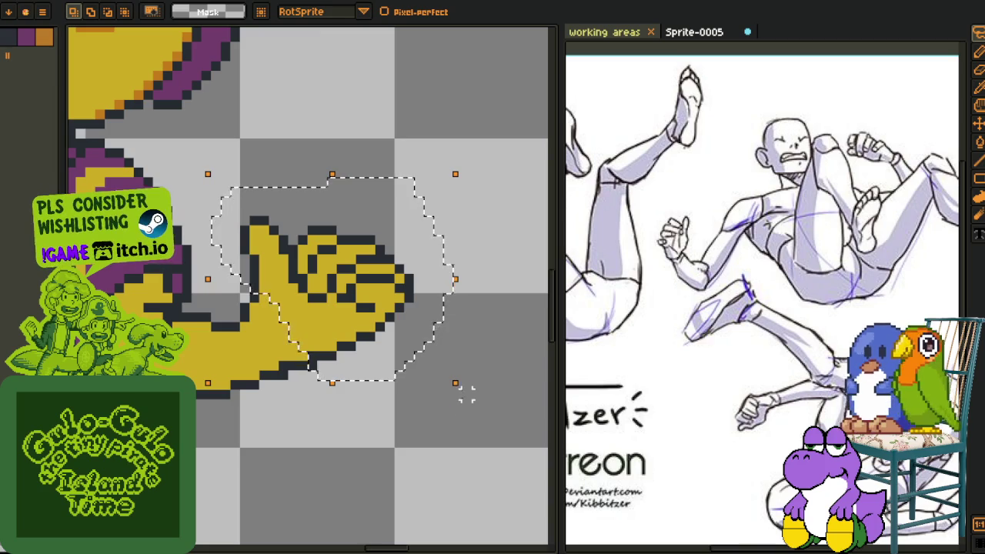
- Rotate the selected hand to -19.5° and commit it
{"action": "mouse_move", "coordinate": [466, 393]}
{"action": "left_mouse_down"}
{"action": "mouse_move", "coordinate": [453, 435]}
{"action": "mouse_move", "coordinate": [373, 358]}
{"action": "mouse_move", "coordinate": [345, 351]}
{"action": "mouse_move", "coordinate": [347, 336]}
{"action": "left_mouse_up"}
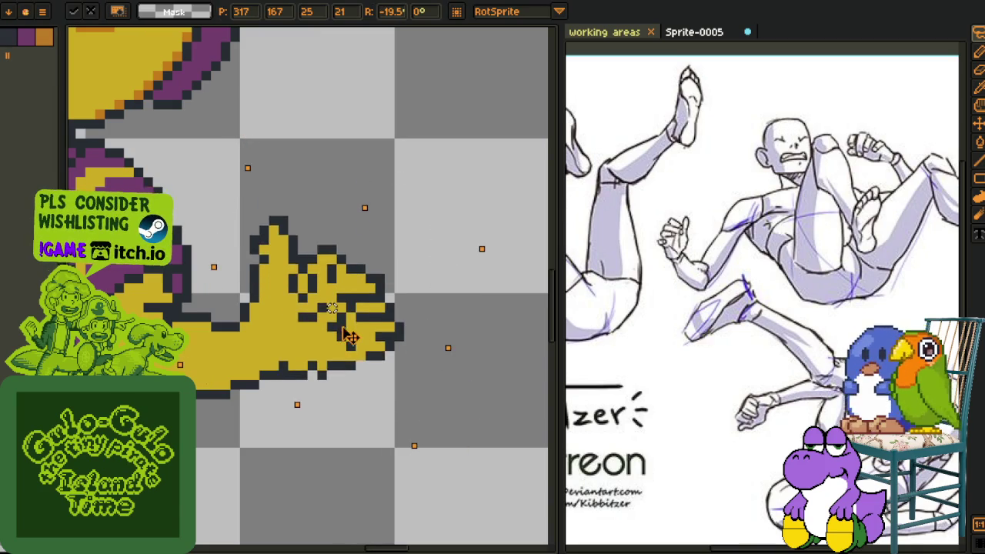
{"action": "scroll", "coordinate": [348, 336], "scroll_direction": "down", "scroll_amount": 3}
{"action": "scroll", "coordinate": [351, 379], "scroll_direction": "down", "scroll_amount": 2}
{"action": "key", "text": "Return"}
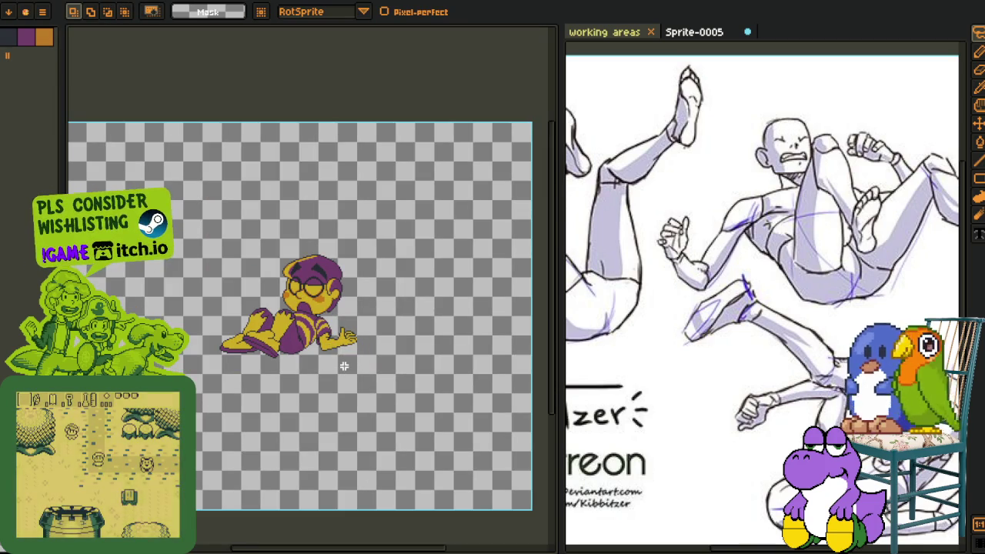
- Lasso around the reference figure's arm, then show the layers timeline
{"action": "scroll", "coordinate": [761, 292], "scroll_direction": "down", "scroll_amount": 2}
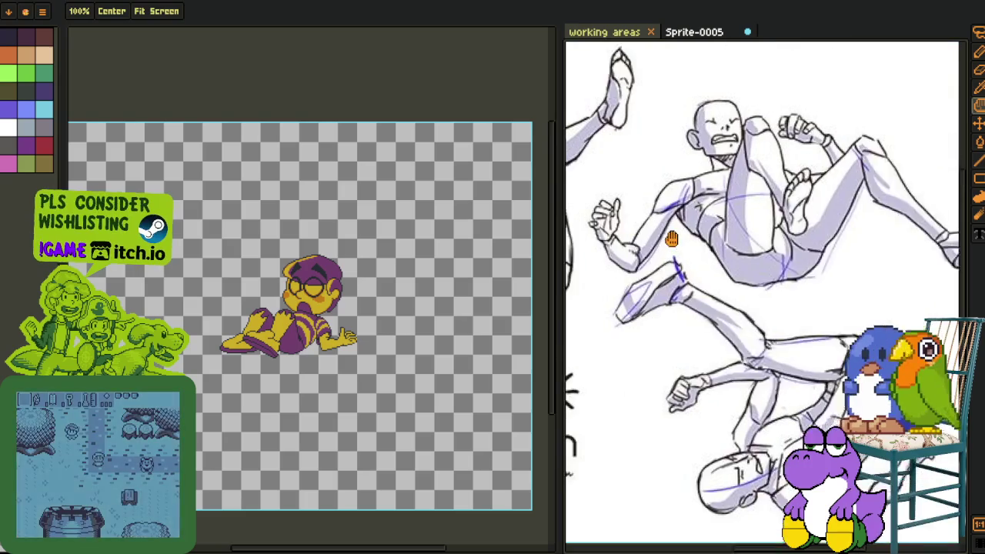
{"action": "mouse_move", "coordinate": [645, 132]}
{"action": "left_mouse_down"}
{"action": "mouse_move", "coordinate": [637, 253]}
{"action": "mouse_move", "coordinate": [645, 135]}
{"action": "left_mouse_up"}
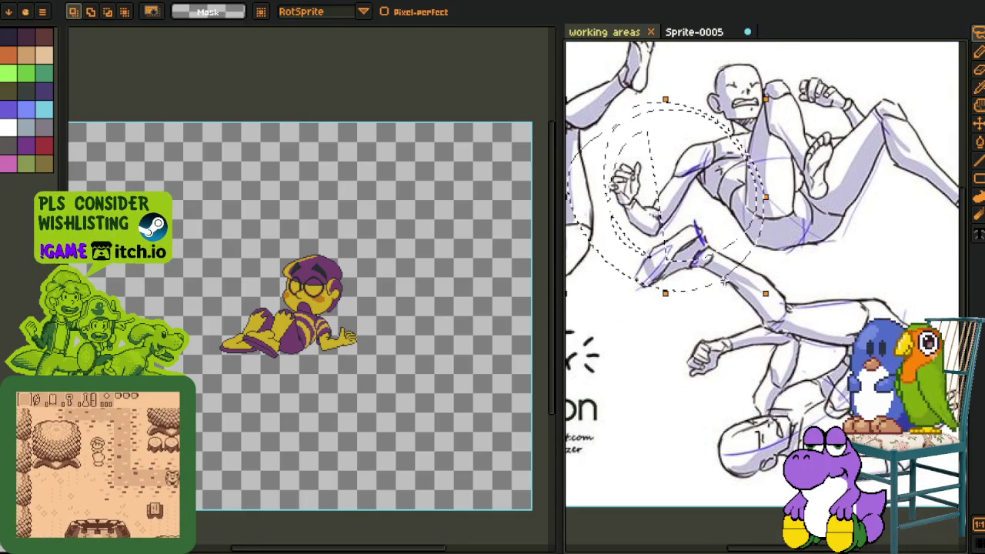
{"action": "left_click", "coordinate": [354, 388]}
{"action": "scroll", "coordinate": [380, 258], "scroll_direction": "up", "scroll_amount": 3}
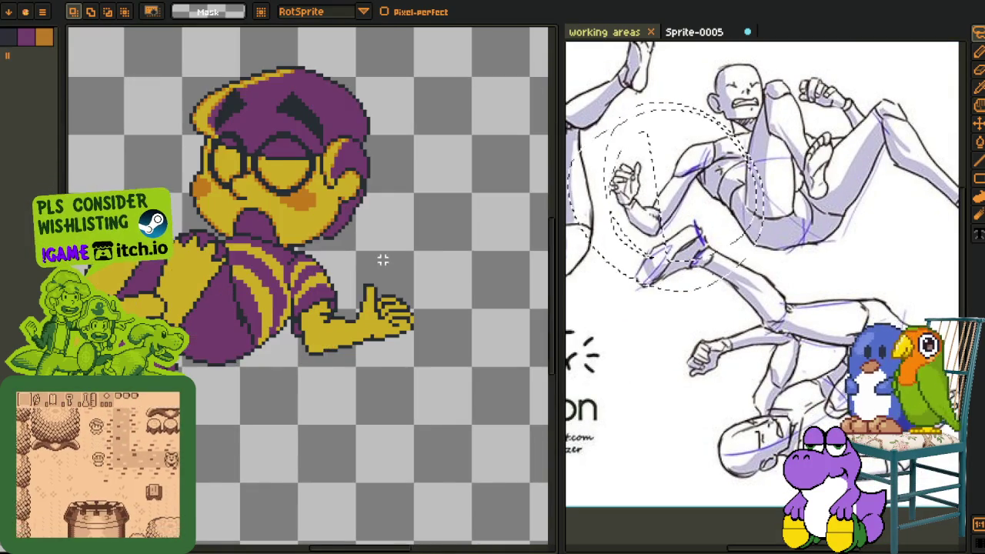
{"action": "scroll", "coordinate": [380, 254], "scroll_direction": "down", "scroll_amount": 3}
{"action": "scroll", "coordinate": [381, 245], "scroll_direction": "up", "scroll_amount": 2}
{"action": "scroll", "coordinate": [381, 245], "scroll_direction": "up", "scroll_amount": 1}
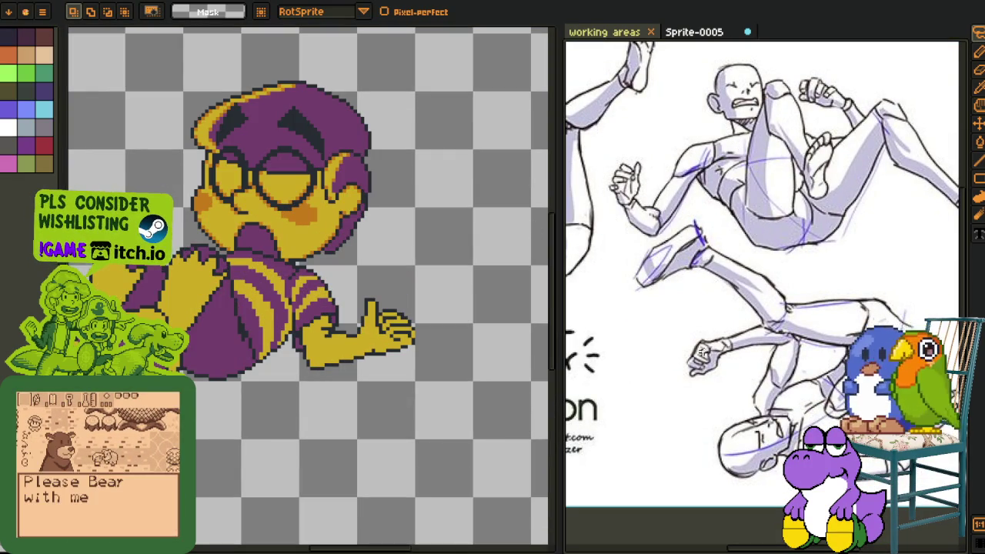
{"action": "scroll", "coordinate": [377, 278], "scroll_direction": "down", "scroll_amount": 1}
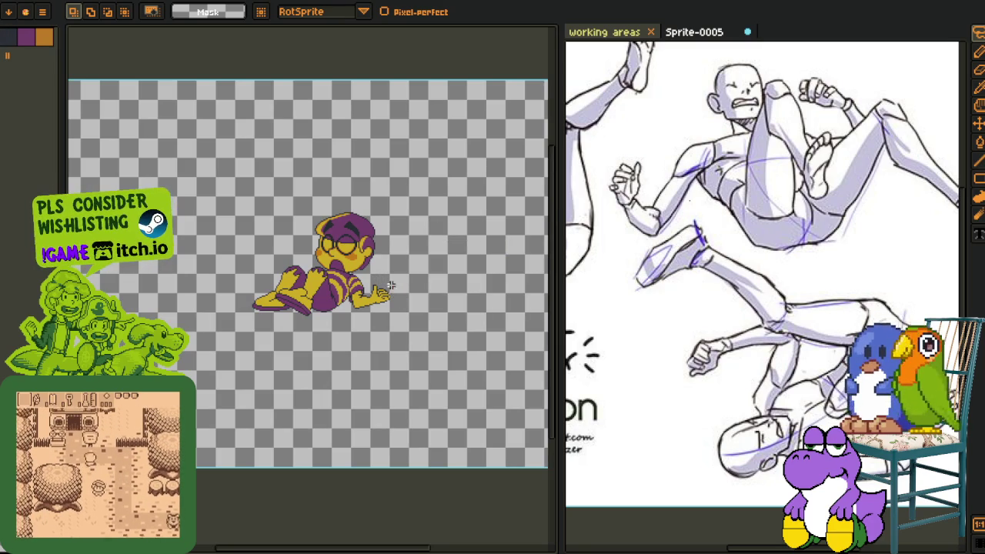
{"action": "key", "text": "Tab"}
{"action": "key", "text": "Tab"}
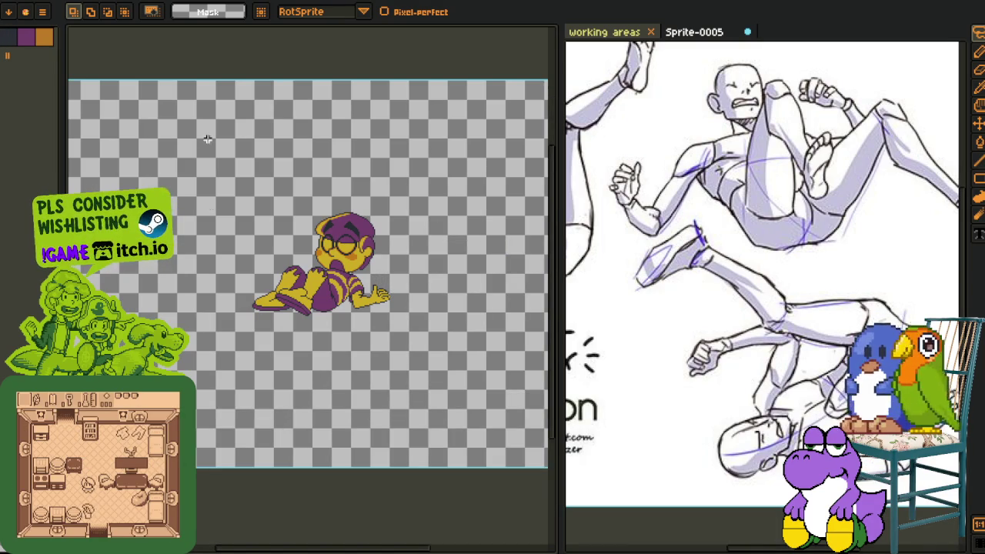
{"action": "key", "text": "Tab"}
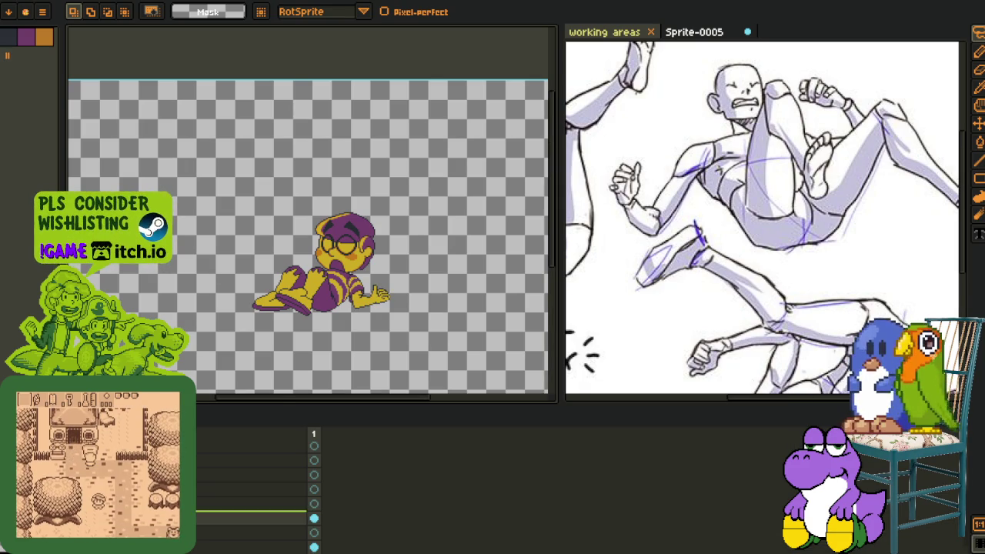
- Rename the current layer in Layer Properties and hide the character sprite layer
{"action": "key", "text": "shift+p"}
{"action": "key", "text": "Return"}
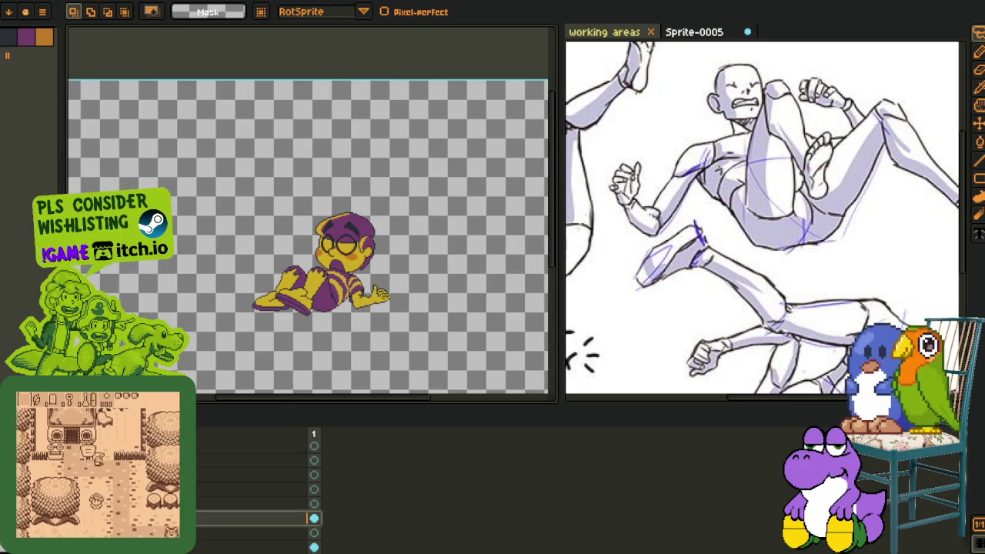
{"action": "key", "text": "Delete"}
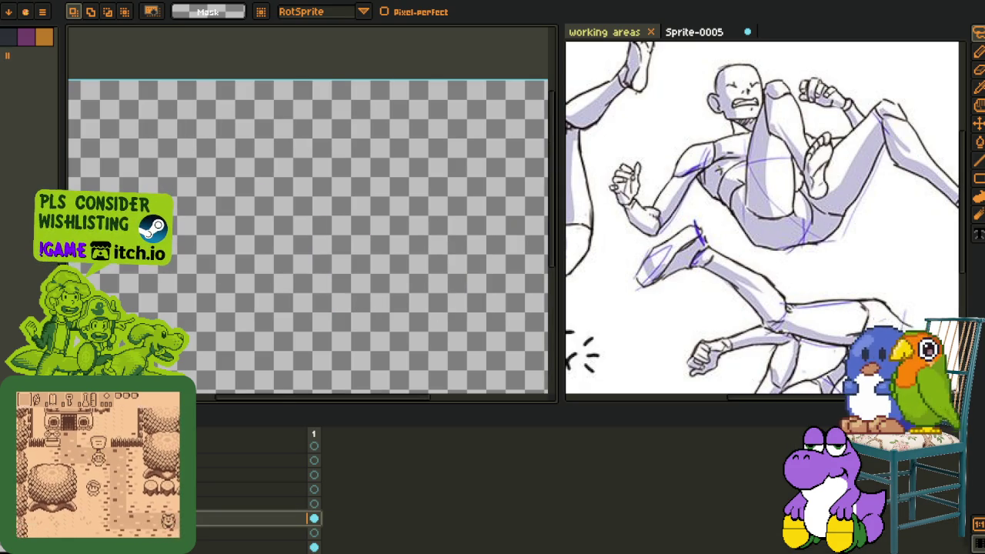
- Toggle the orange arm layer, show the leg layer, and hide the circle sketch layer
{"action": "scroll", "coordinate": [253, 489], "scroll_direction": "down", "scroll_amount": 3}
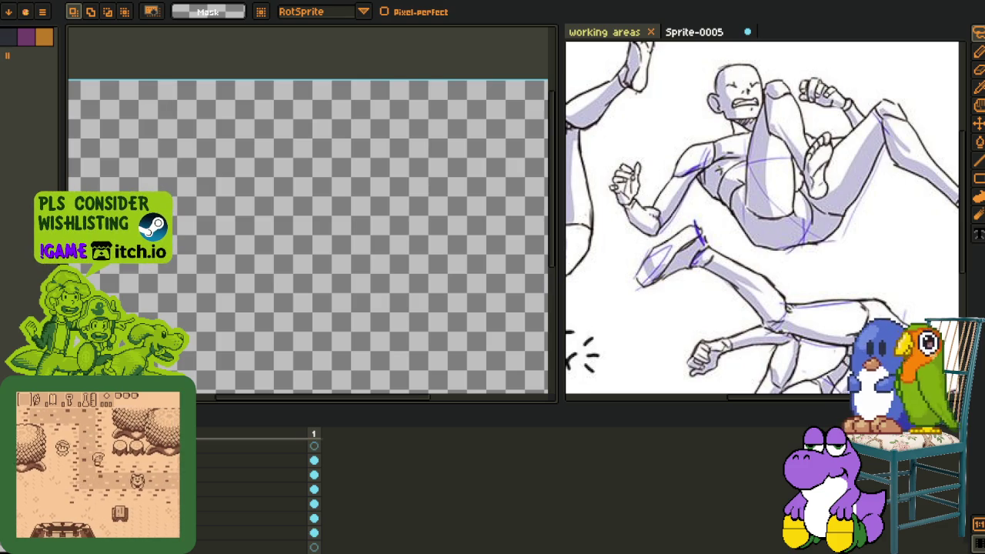
{"action": "key", "text": "ctrl+v"}
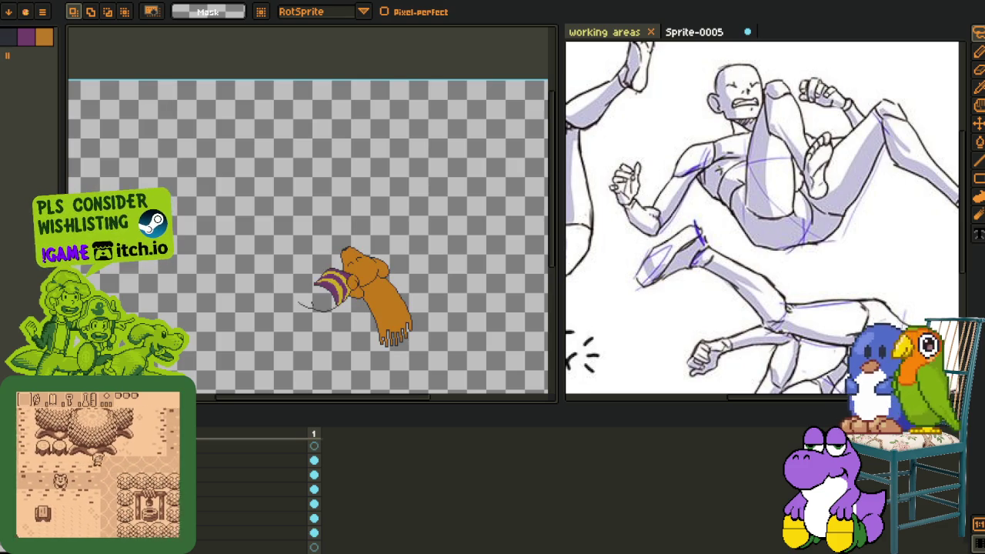
{"action": "key", "text": "Delete"}
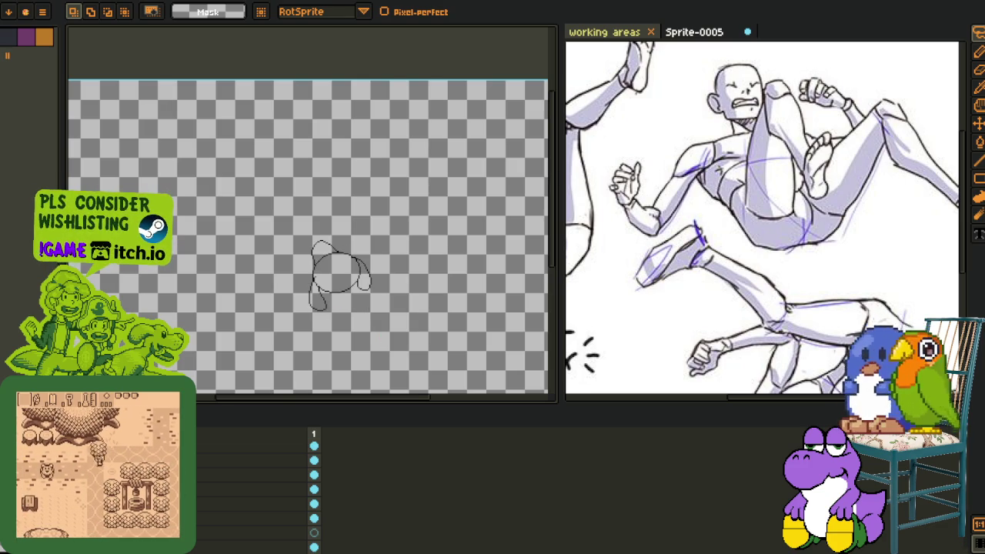
{"action": "key", "text": "ctrl+v"}
{"action": "left_click", "coordinate": [313, 517]}
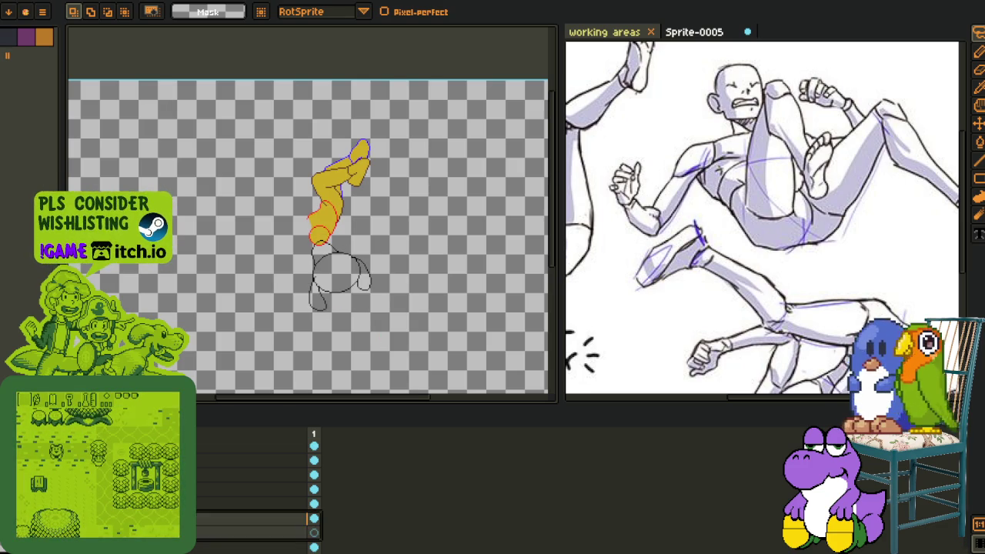
{"action": "left_click", "coordinate": [311, 531]}
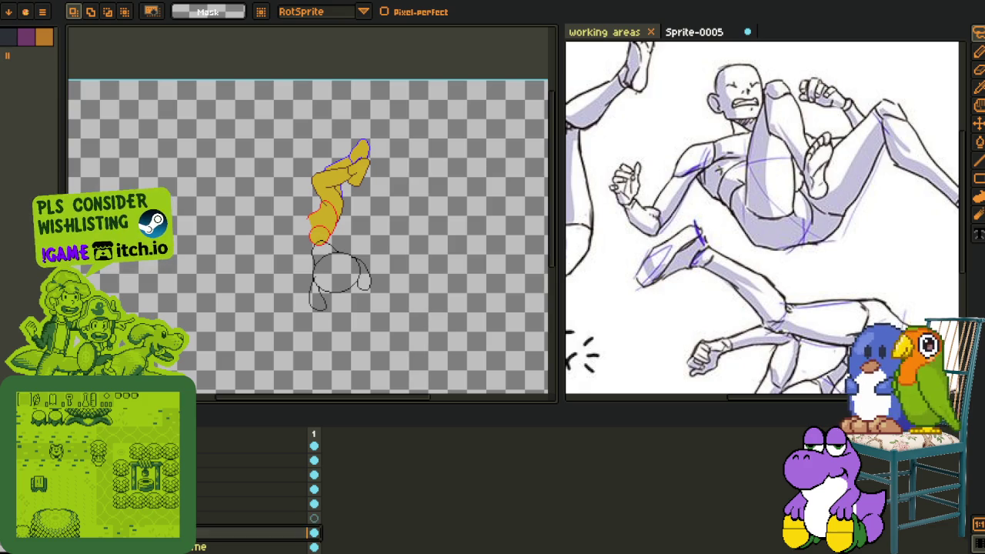
{"action": "key", "text": "Delete"}
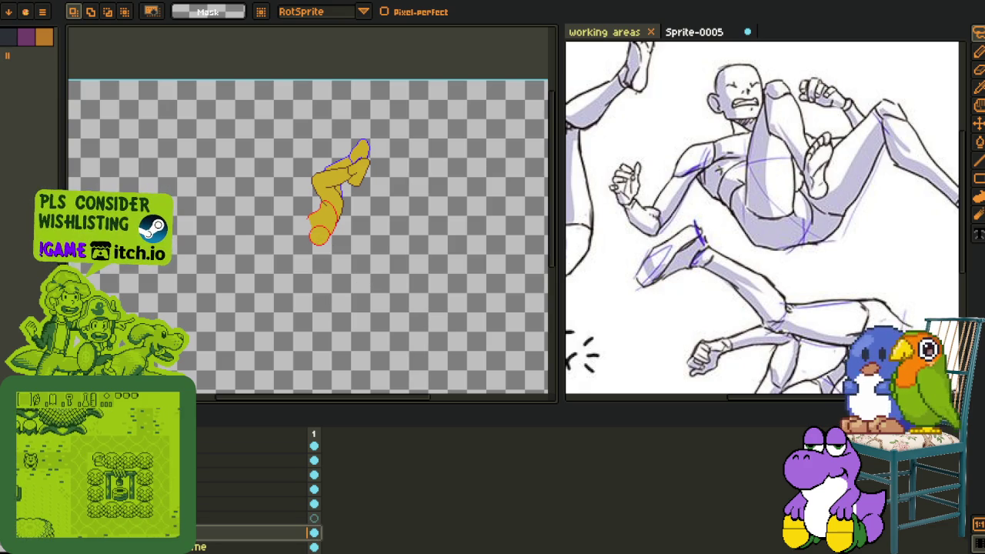
{"action": "scroll", "coordinate": [300, 302], "scroll_direction": "up", "scroll_amount": 3}
{"action": "scroll", "coordinate": [323, 334], "scroll_direction": "down", "scroll_amount": 1}
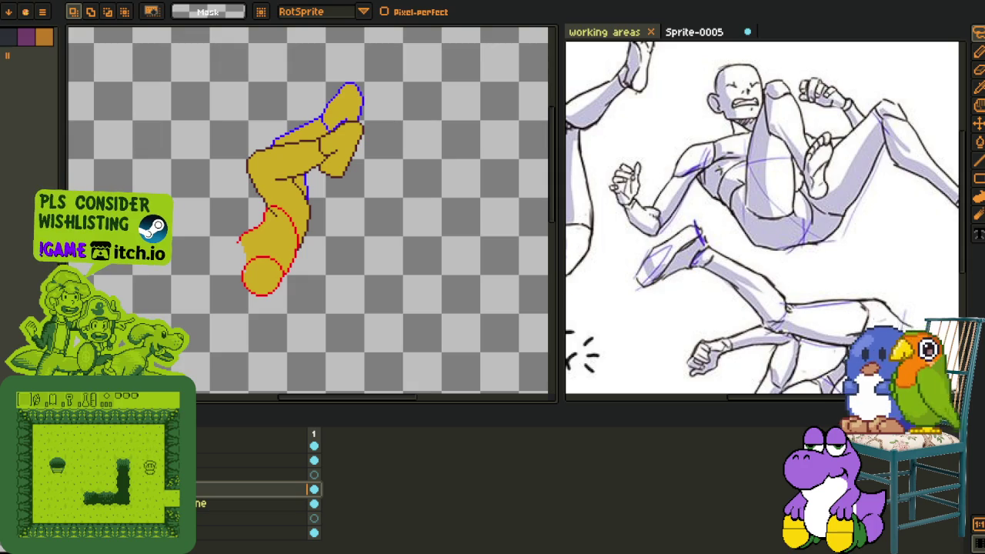
{"action": "scroll", "coordinate": [254, 485], "scroll_direction": "up", "scroll_amount": 1}
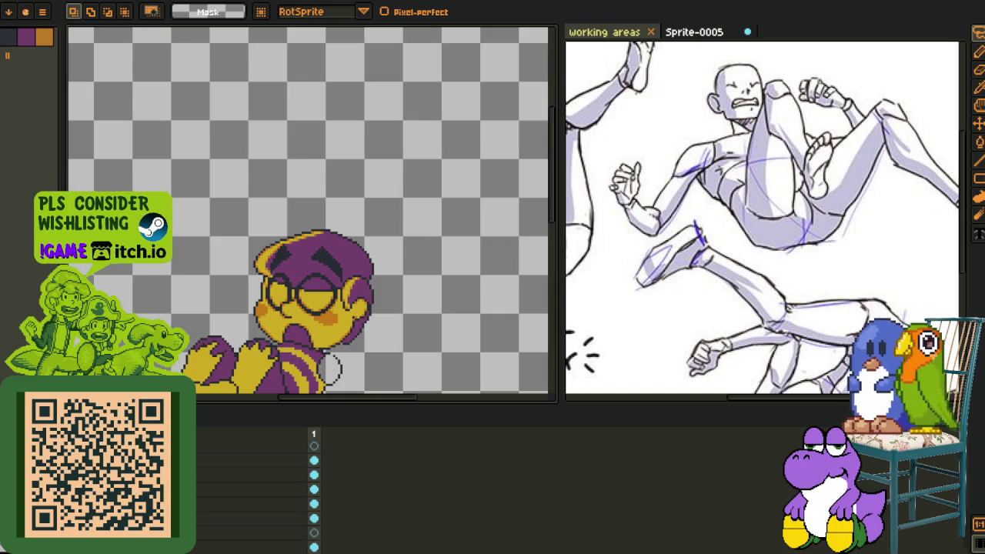
- Undo to bring back the outstretched arm and open hand
{"action": "scroll", "coordinate": [250, 277], "scroll_direction": "down", "scroll_amount": 5}
{"action": "scroll", "coordinate": [250, 277], "scroll_direction": "up", "scroll_amount": 2}
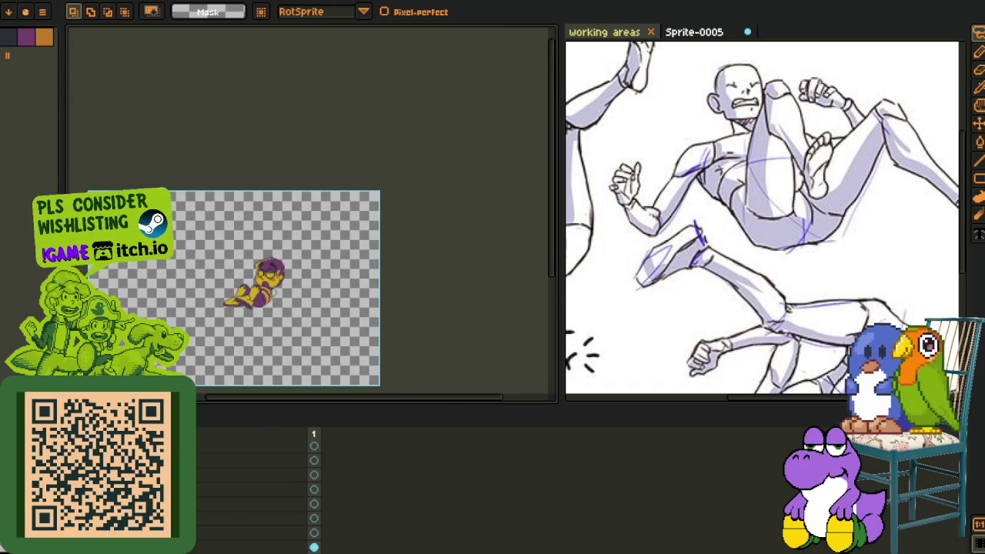
{"action": "scroll", "coordinate": [246, 293], "scroll_direction": "up", "scroll_amount": 2}
{"action": "scroll", "coordinate": [247, 292], "scroll_direction": "up", "scroll_amount": 2}
{"action": "scroll", "coordinate": [254, 284], "scroll_direction": "up", "scroll_amount": 1}
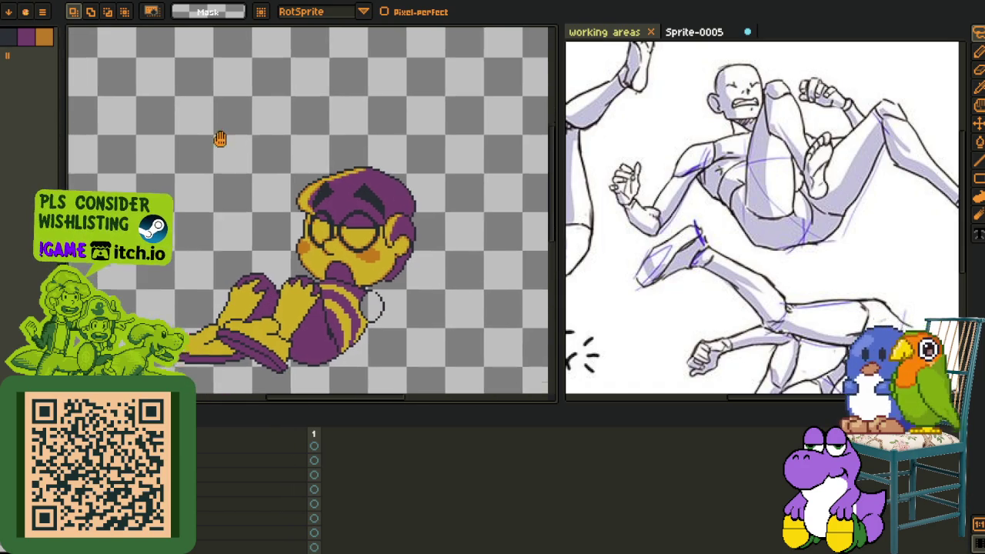
{"action": "scroll", "coordinate": [265, 273], "scroll_direction": "up", "scroll_amount": 1}
{"action": "scroll", "coordinate": [427, 224], "scroll_direction": "down", "scroll_amount": 2}
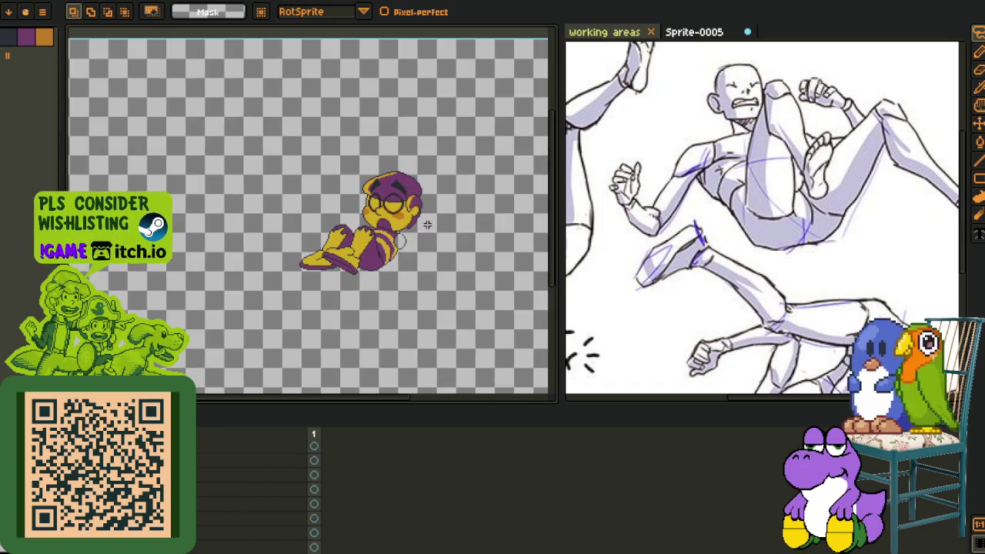
{"action": "scroll", "coordinate": [406, 244], "scroll_direction": "up", "scroll_amount": 2}
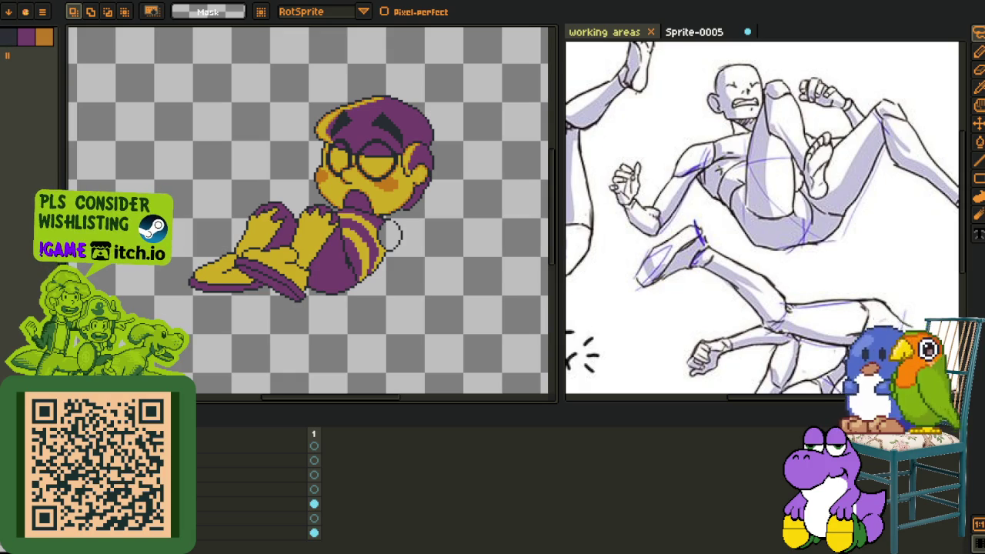
{"action": "key", "text": "ctrl+z"}
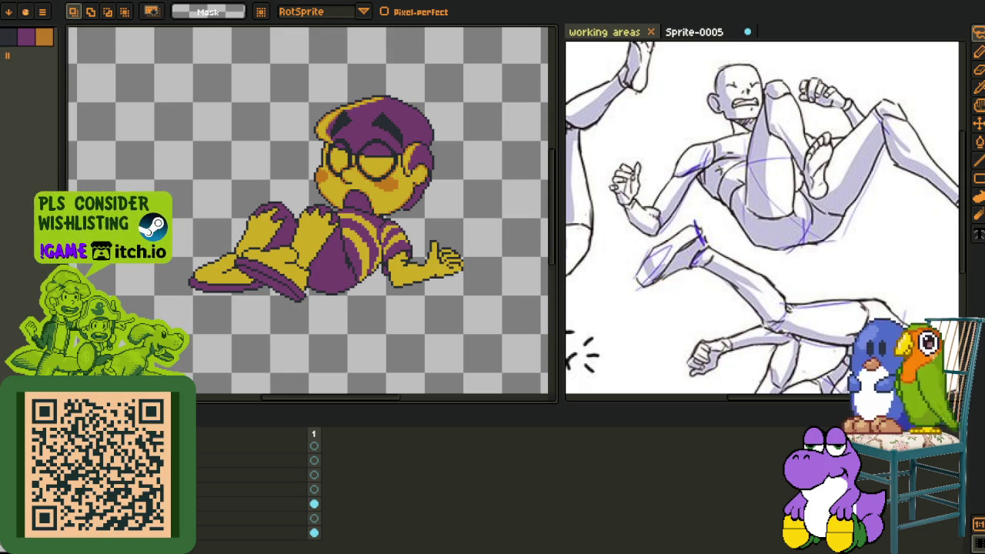
- Lasso-select the arm and hand and adjust them in RotSprite mode
{"action": "scroll", "coordinate": [308, 212], "scroll_direction": "right", "scroll_amount": 1}
{"action": "scroll", "coordinate": [308, 212], "scroll_direction": "right", "scroll_amount": 1}
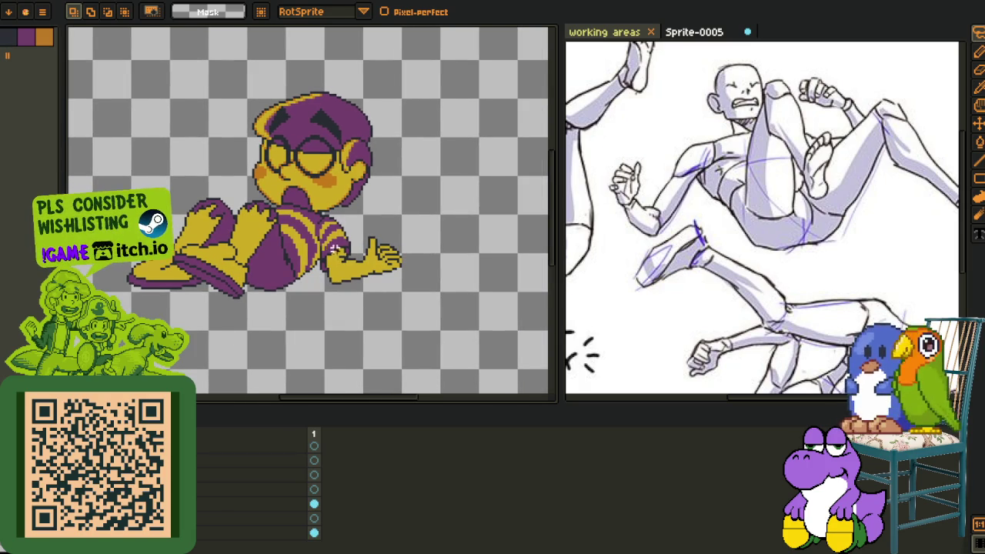
{"action": "scroll", "coordinate": [333, 248], "scroll_direction": "up", "scroll_amount": 1}
{"action": "left_click_drag", "start_coordinate": [424, 237], "coordinate": [350, 135]}
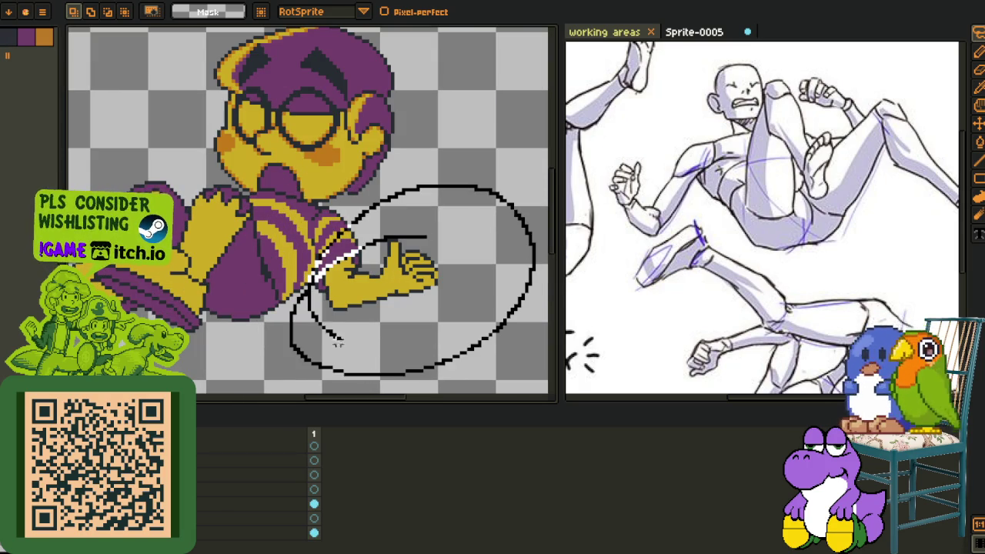
{"action": "scroll", "coordinate": [350, 135], "scroll_direction": "right", "scroll_amount": 1}
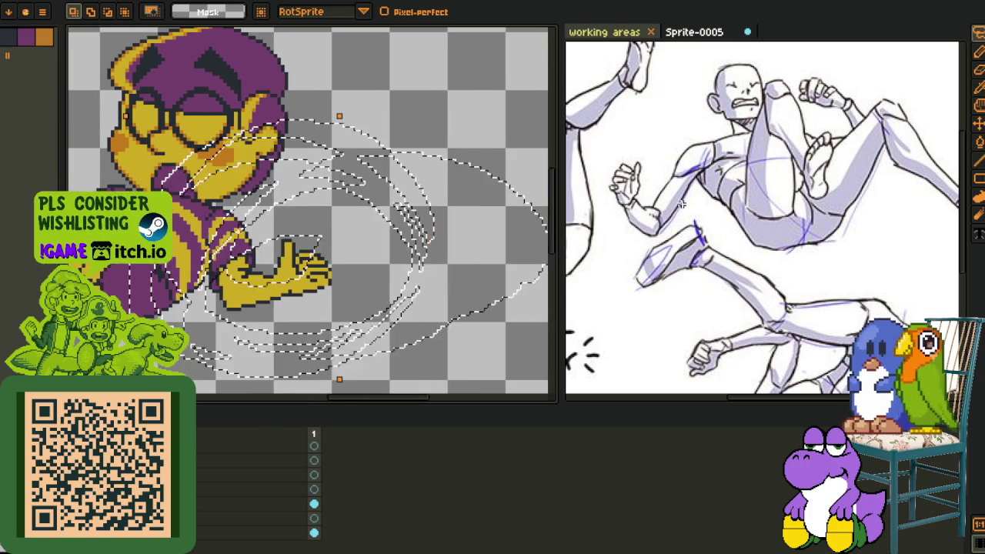
{"action": "scroll", "coordinate": [718, 197], "scroll_direction": "up", "scroll_amount": 2}
{"action": "scroll", "coordinate": [718, 196], "scroll_direction": "down", "scroll_amount": 2}
{"action": "left_click_drag", "start_coordinate": [718, 197], "coordinate": [808, 95]}
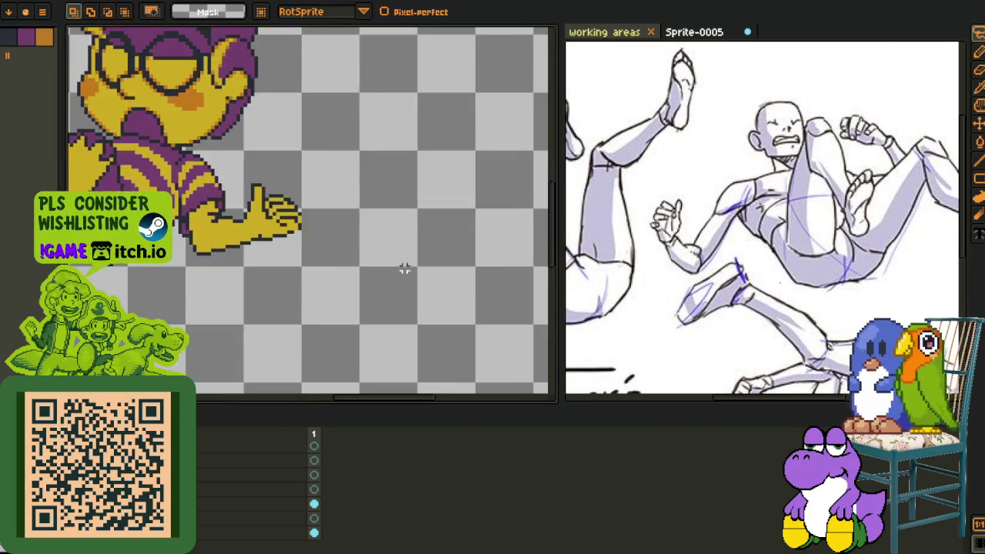
{"action": "scroll", "coordinate": [403, 270], "scroll_direction": "down", "scroll_amount": 3}
{"action": "scroll", "coordinate": [337, 254], "scroll_direction": "up", "scroll_amount": 2}
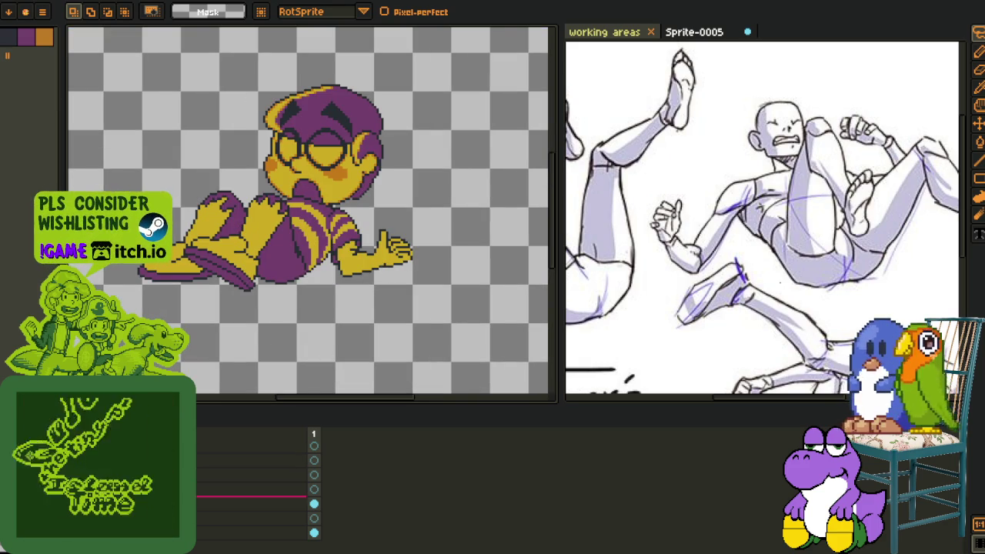
- Add two new empty layers to the sprite from the layer context menu
{"action": "right_click", "coordinate": [179, 452]}
{"action": "left_click", "coordinate": [303, 477]}
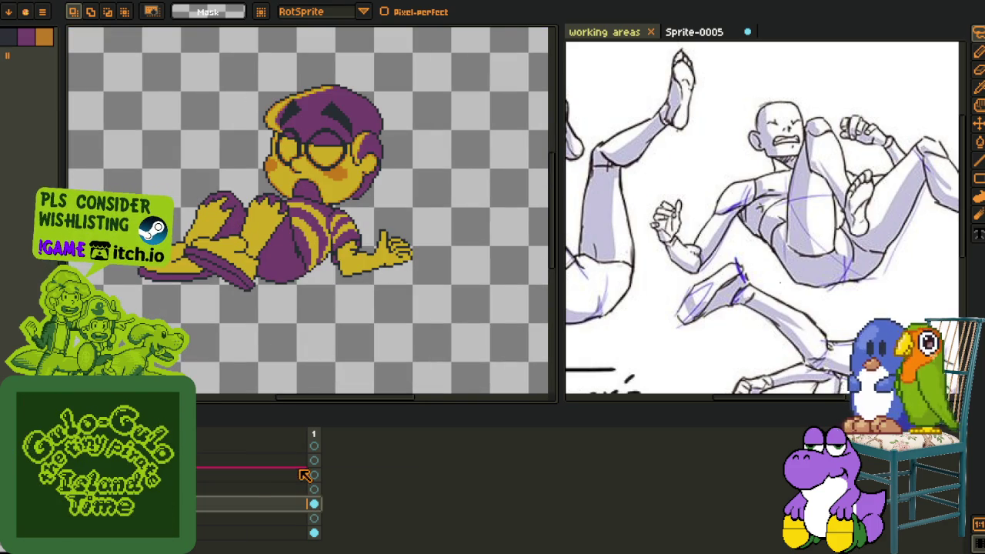
{"action": "right_click", "coordinate": [239, 506]}
{"action": "left_click", "coordinate": [361, 475]}
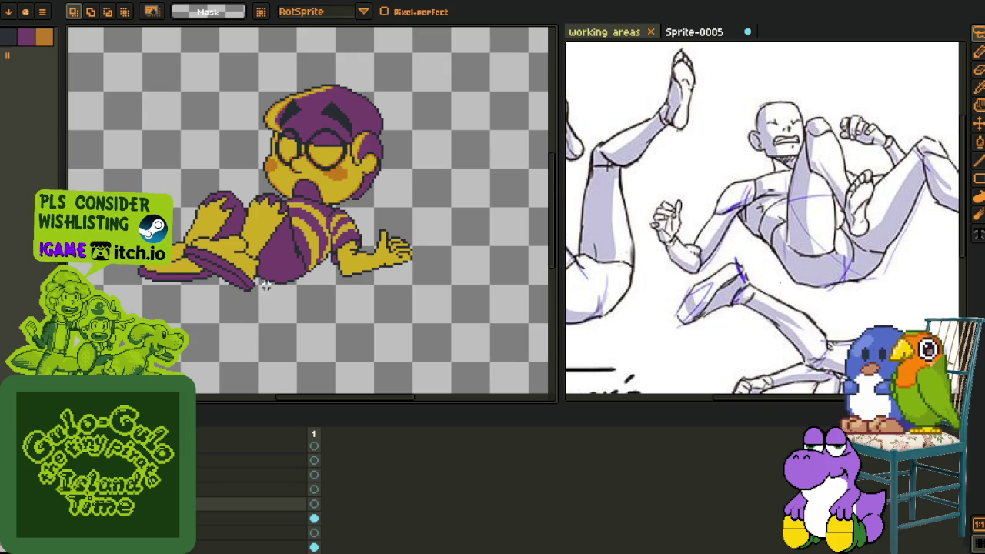
- Sketch red Pencil guides from the character's face to hand and torso, then remove them
{"action": "key", "text": "l"}
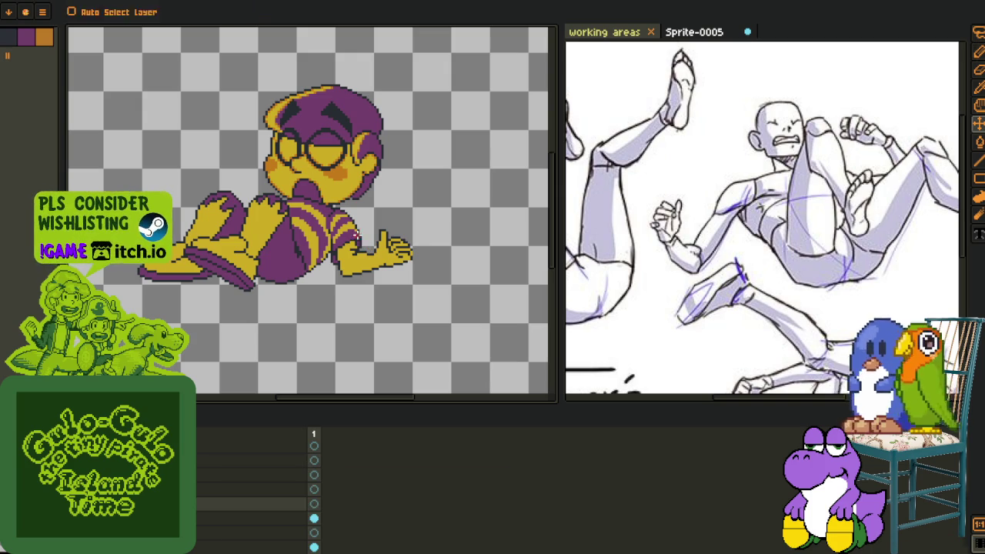
{"action": "left_click_drag", "start_coordinate": [316, 169], "coordinate": [366, 270]}
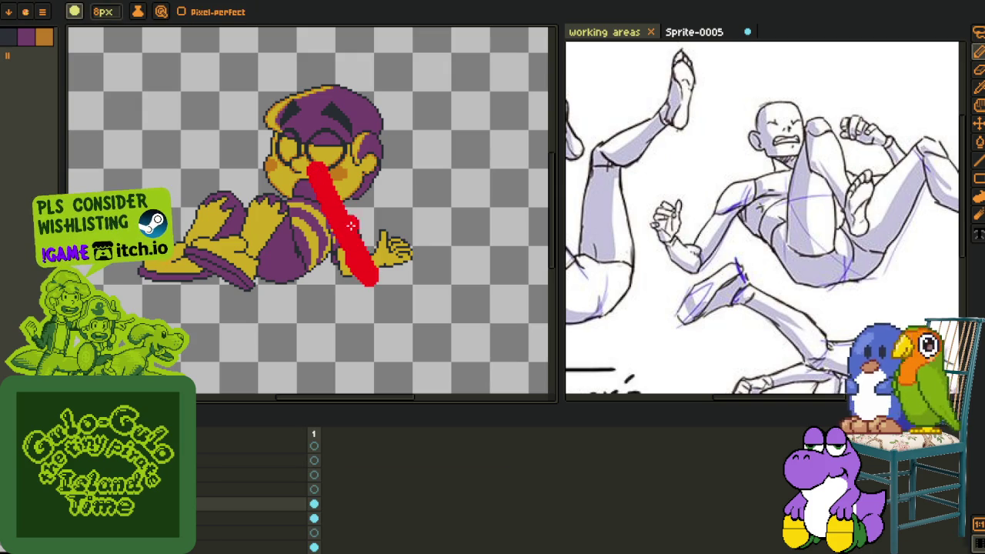
{"action": "key", "text": "ctrl+z"}
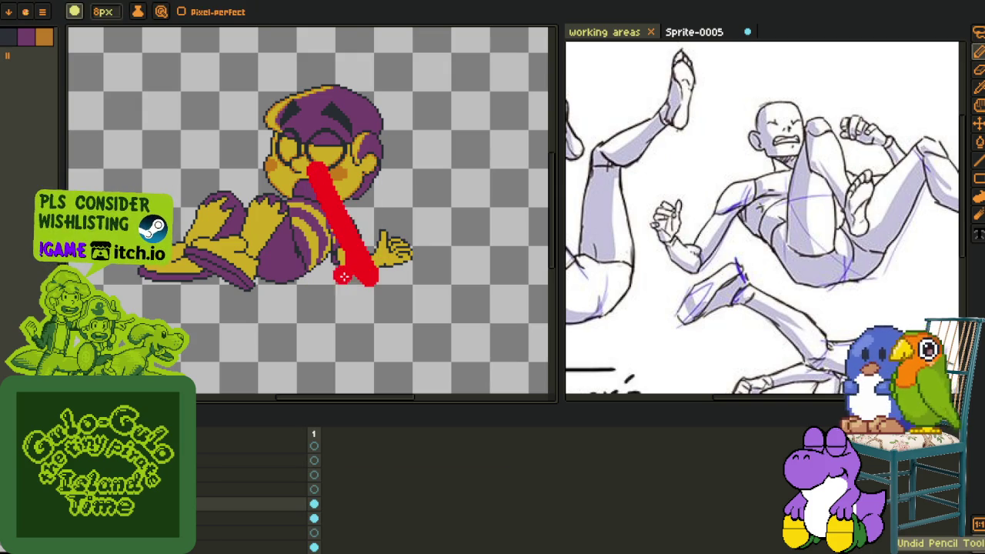
{"action": "key", "text": "ctrl+z"}
{"action": "key", "text": "ctrl+z"}
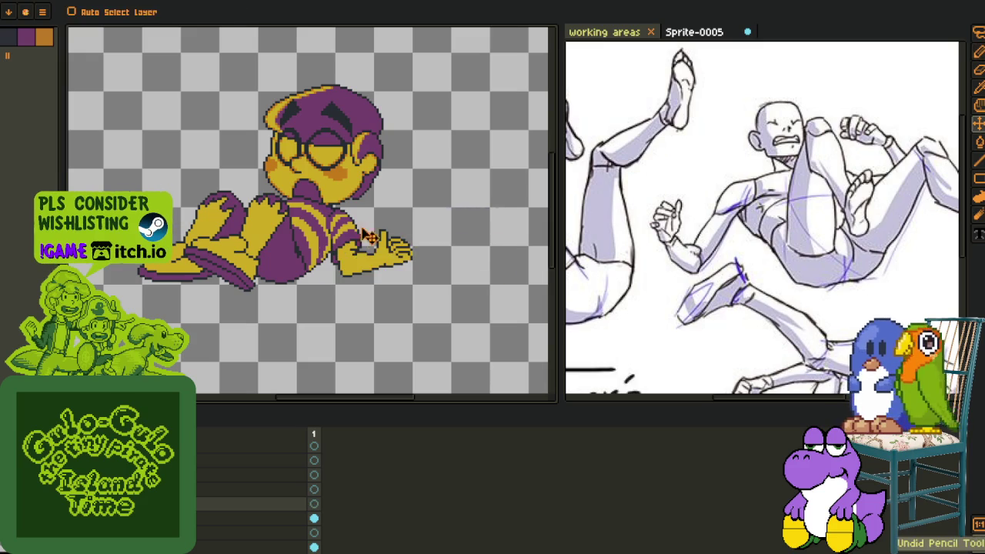
{"action": "left_click_drag", "start_coordinate": [308, 159], "coordinate": [358, 248]}
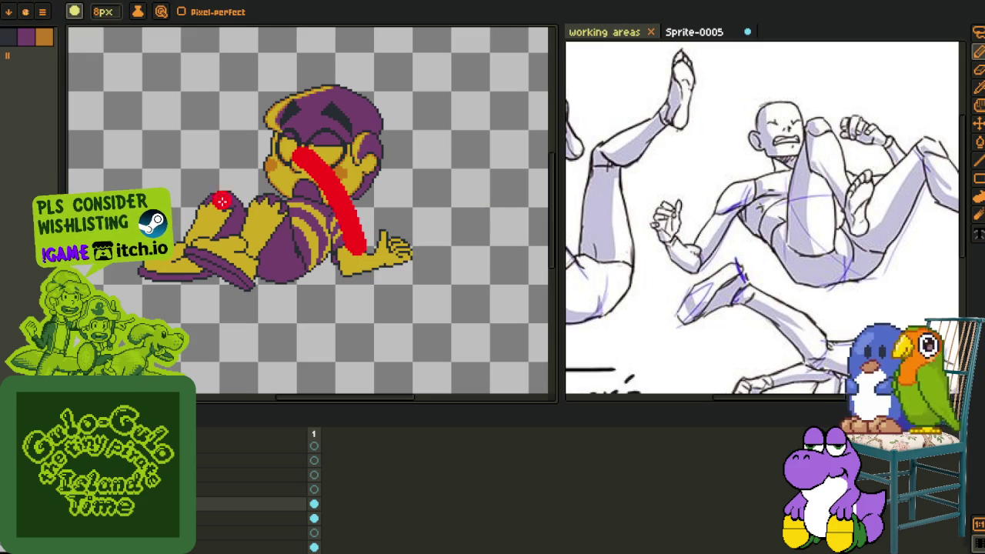
{"action": "left_click_drag", "start_coordinate": [213, 147], "coordinate": [241, 208]}
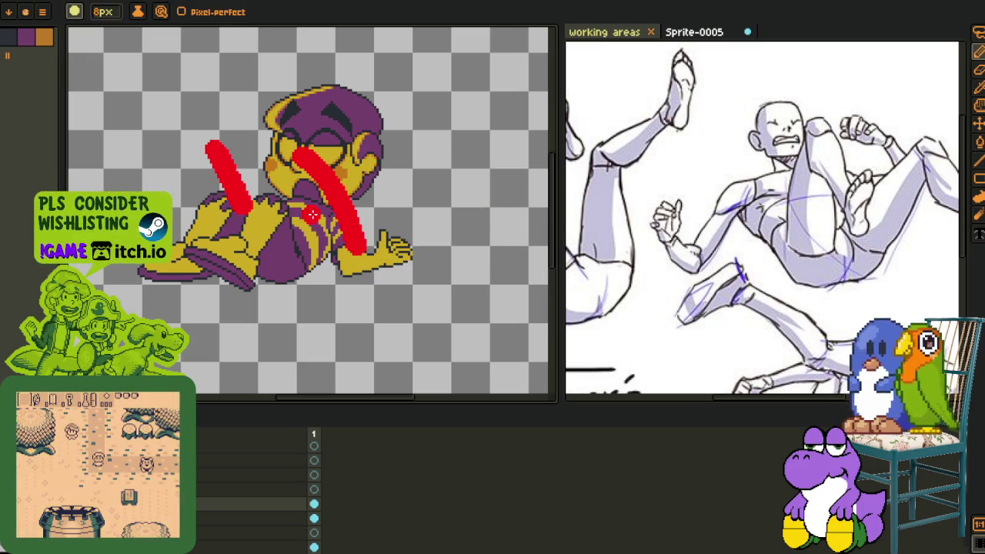
{"action": "key", "text": "v"}
{"action": "key", "text": "Delete"}
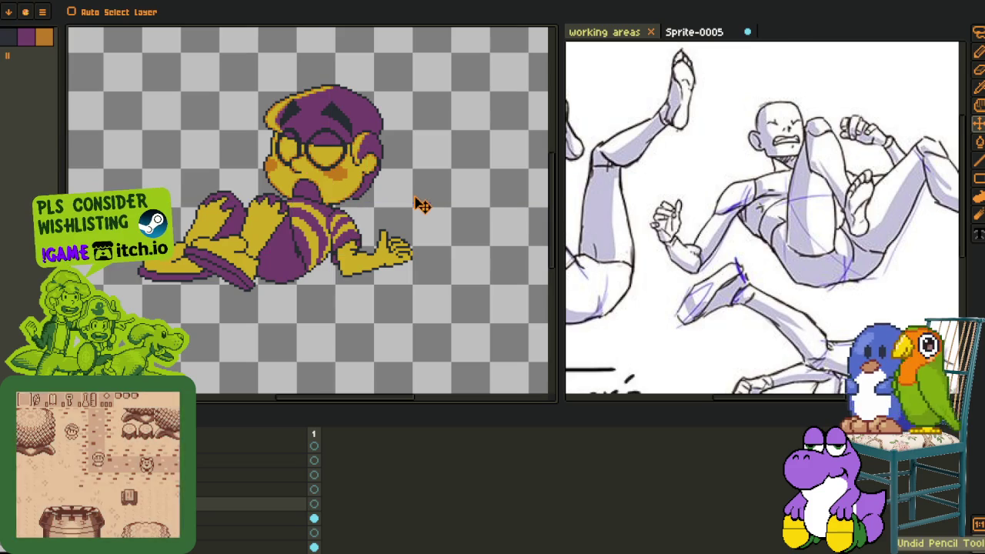
- Zoom in on the reference sheet, circle its fist in red, then delete the loop
{"action": "key", "text": "h"}
{"action": "scroll", "coordinate": [743, 199], "scroll_direction": "up", "scroll_amount": 2}
{"action": "scroll", "coordinate": [714, 176], "scroll_direction": "up", "scroll_amount": 2}
{"action": "scroll", "coordinate": [714, 176], "scroll_direction": "up", "scroll_amount": 1}
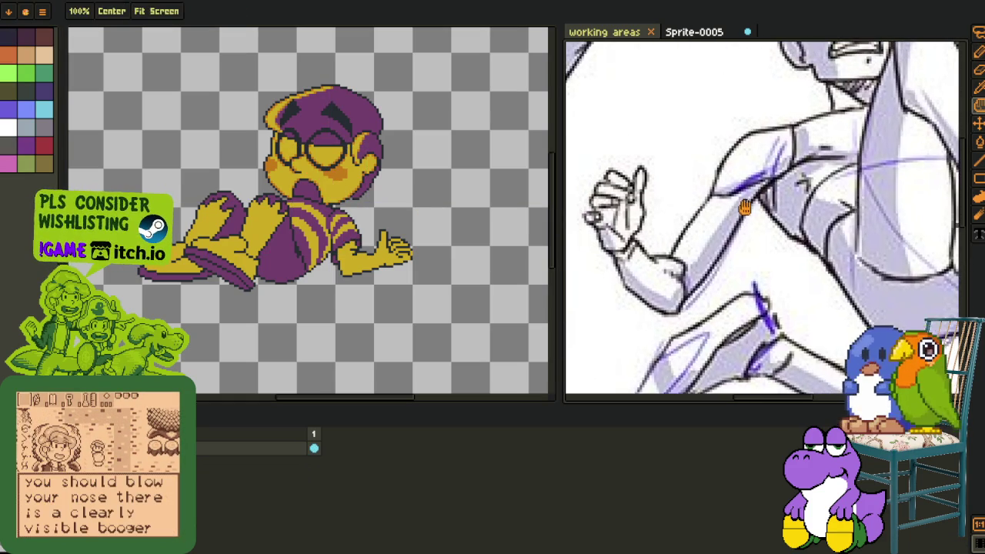
{"action": "key", "text": "b"}
{"action": "scroll", "coordinate": [694, 251], "scroll_direction": "up", "scroll_amount": 1}
{"action": "left_click_drag", "start_coordinate": [643, 223], "coordinate": [663, 264]}
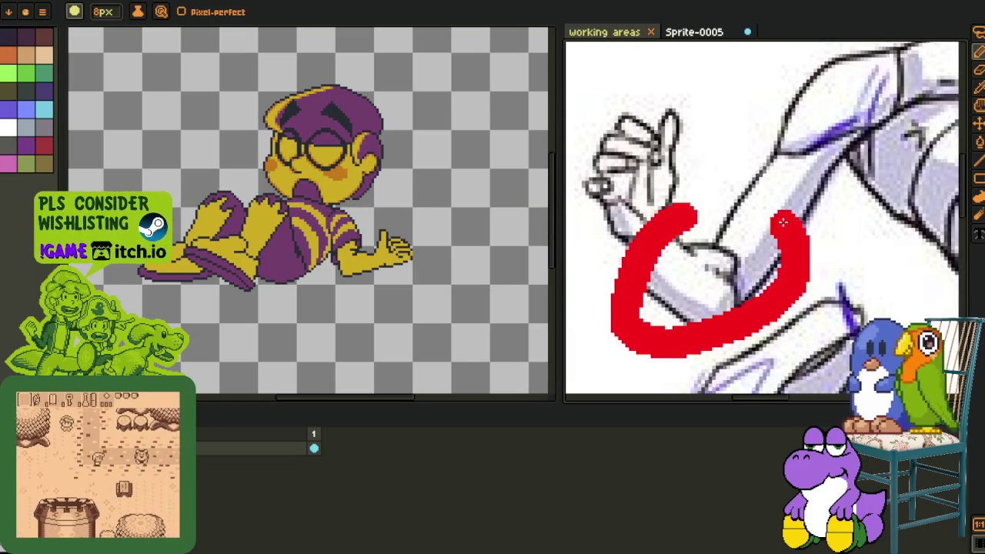
{"action": "key", "text": "v"}
{"action": "key", "text": "Delete"}
{"action": "key", "text": "b"}
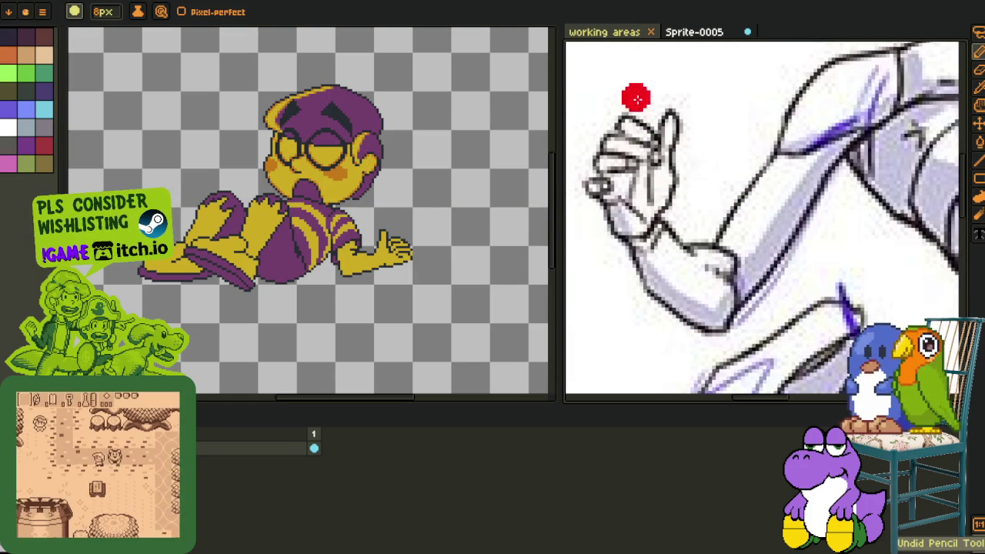
- Draw a red arc around the reference fist, delete it, and zoom out over the pose sheet
{"action": "left_click_drag", "start_coordinate": [635, 94], "coordinate": [700, 82]}
{"action": "scroll", "coordinate": [700, 82], "scroll_direction": "down", "scroll_amount": 1}
{"action": "key", "text": "v"}
{"action": "key", "text": "Delete"}
{"action": "key", "text": "b"}
{"action": "scroll", "coordinate": [688, 279], "scroll_direction": "down", "scroll_amount": 2}
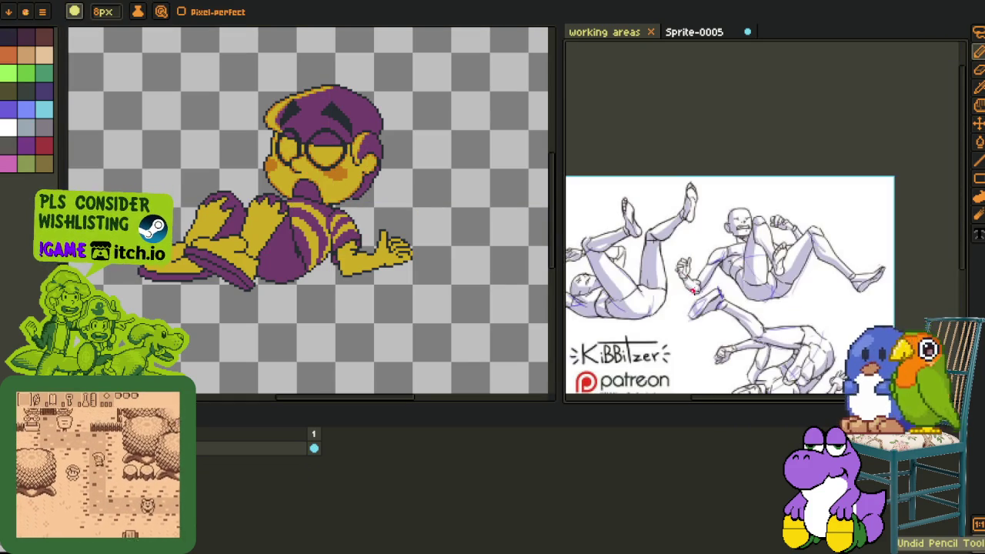
{"action": "scroll", "coordinate": [760, 292], "scroll_direction": "down", "scroll_amount": 2}
{"action": "left_click_drag", "start_coordinate": [760, 292], "coordinate": [706, 256]}
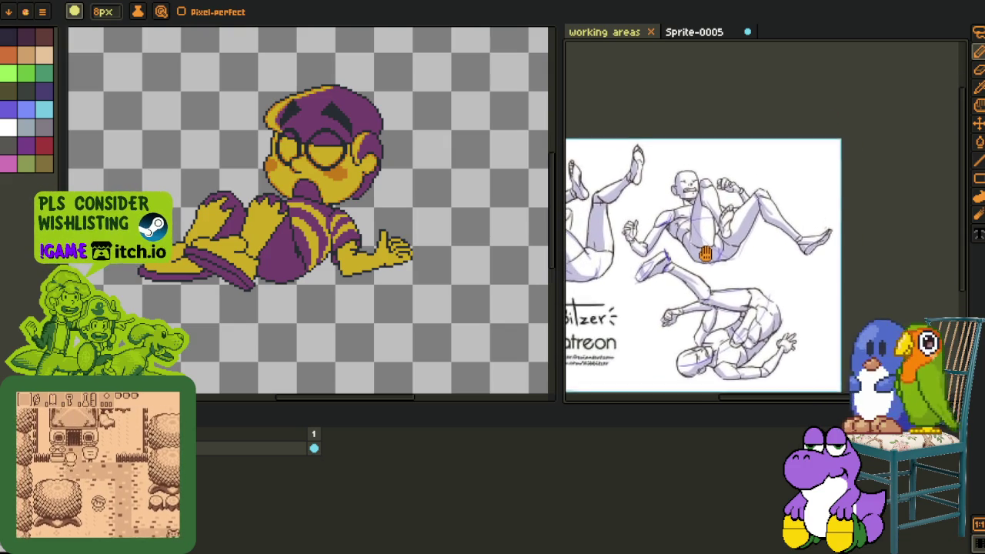
{"action": "scroll", "coordinate": [764, 182], "scroll_direction": "up", "scroll_amount": 3}
{"action": "scroll", "coordinate": [769, 185], "scroll_direction": "up", "scroll_amount": 1}
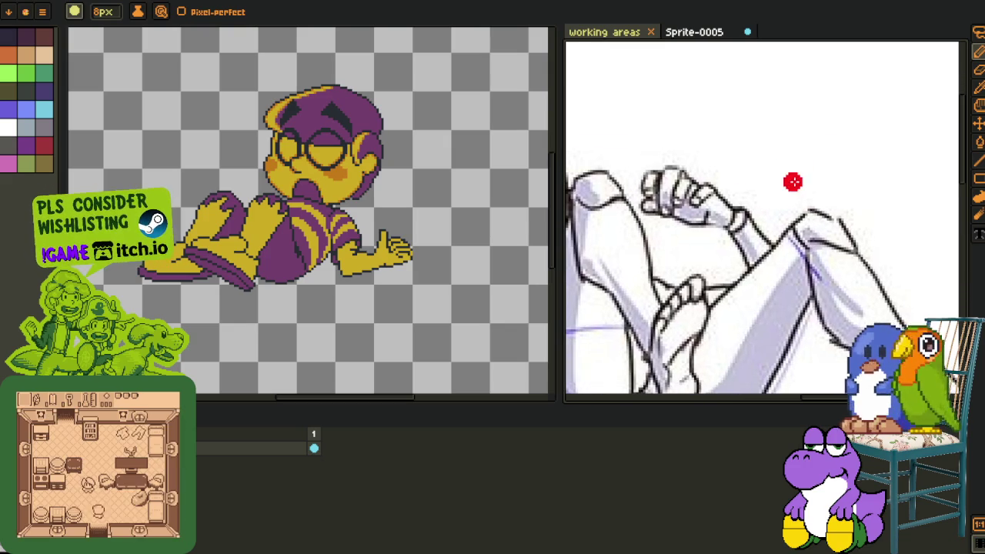
- Mark above the reference fist in red, undo it, and pan to show more of the pose
{"action": "mouse_move", "coordinate": [784, 171]}
{"action": "left_mouse_down"}
{"action": "mouse_move", "coordinate": [627, 151]}
{"action": "mouse_move", "coordinate": [744, 150]}
{"action": "left_mouse_up"}
{"action": "scroll", "coordinate": [708, 189], "scroll_direction": "up", "scroll_amount": 2}
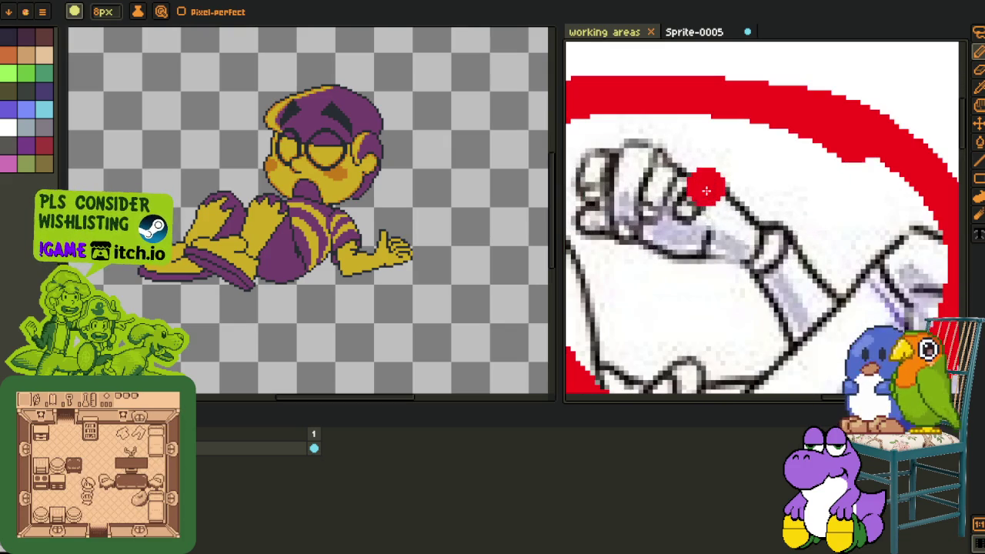
{"action": "scroll", "coordinate": [684, 253], "scroll_direction": "down", "scroll_amount": 2}
{"action": "scroll", "coordinate": [670, 307], "scroll_direction": "up", "scroll_amount": 1}
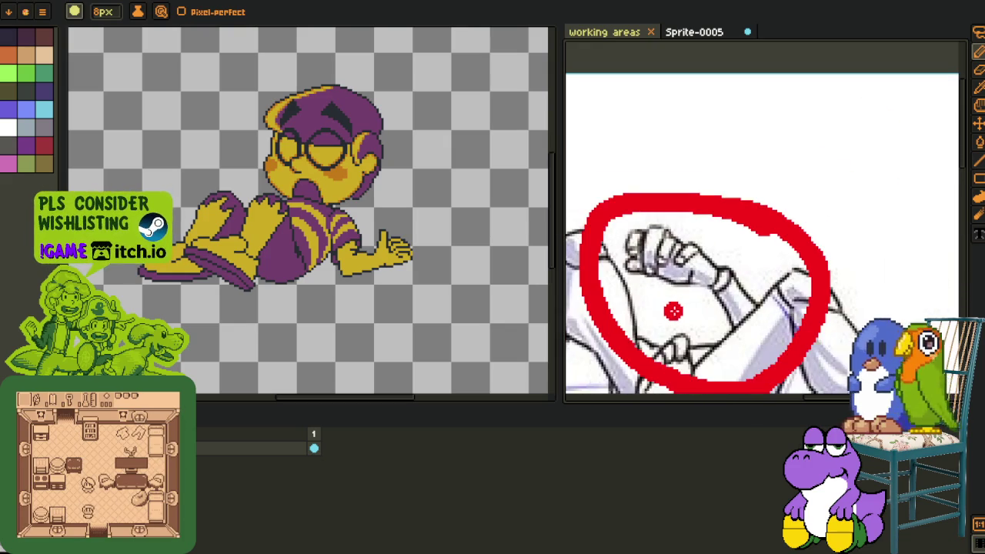
{"action": "scroll", "coordinate": [673, 323], "scroll_direction": "up", "scroll_amount": 1}
{"action": "scroll", "coordinate": [677, 307], "scroll_direction": "up", "scroll_amount": 1}
{"action": "key", "text": "ctrl+z"}
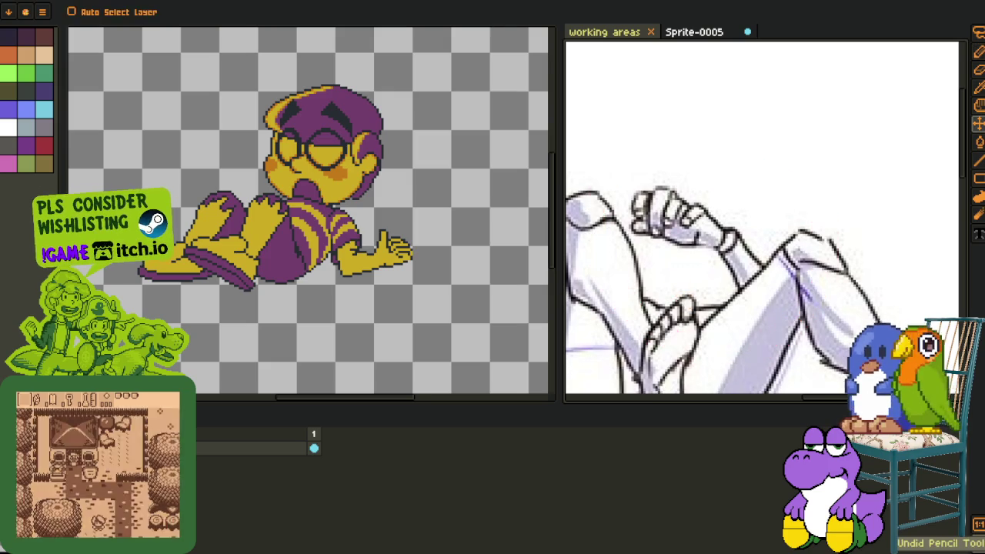
{"action": "scroll", "coordinate": [677, 346], "scroll_direction": "down", "scroll_amount": 2}
{"action": "left_click_drag", "start_coordinate": [675, 360], "coordinate": [695, 253]}
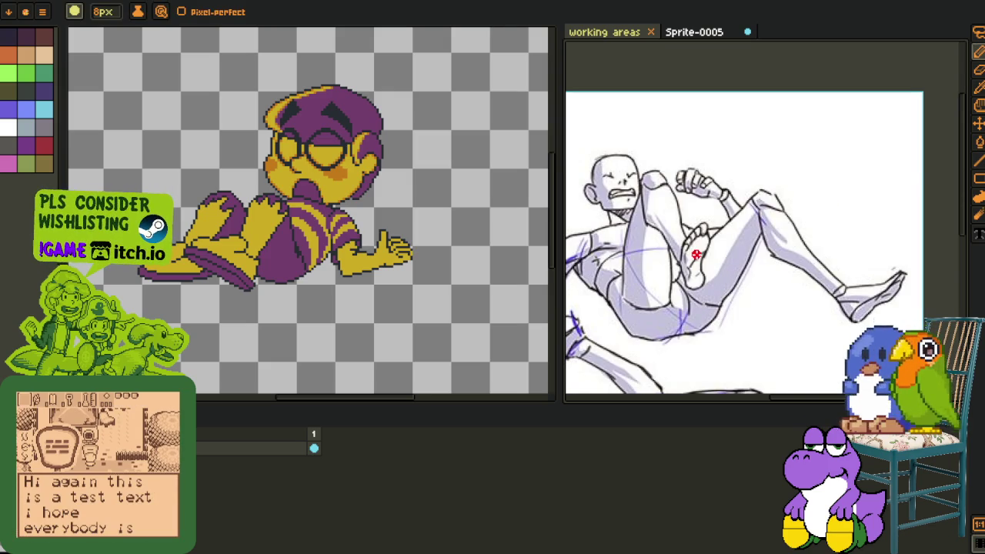
{"action": "scroll", "coordinate": [695, 254], "scroll_direction": "down", "scroll_amount": 1}
- Close the Sprite-0005 reference sprite without saving its changes
{"action": "left_click", "coordinate": [746, 33]}
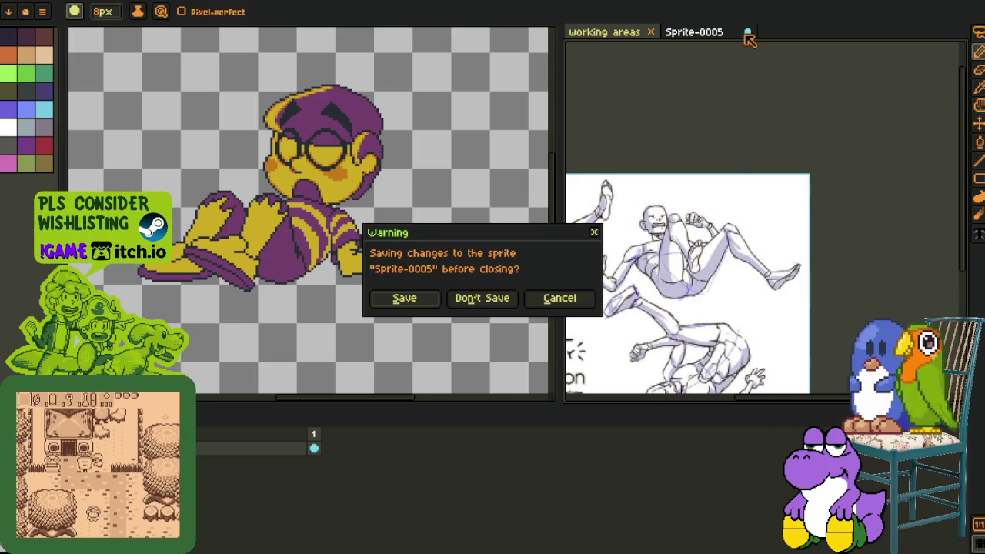
{"action": "left_click", "coordinate": [492, 300]}
{"action": "scroll", "coordinate": [557, 253], "scroll_direction": "down", "scroll_amount": 3}
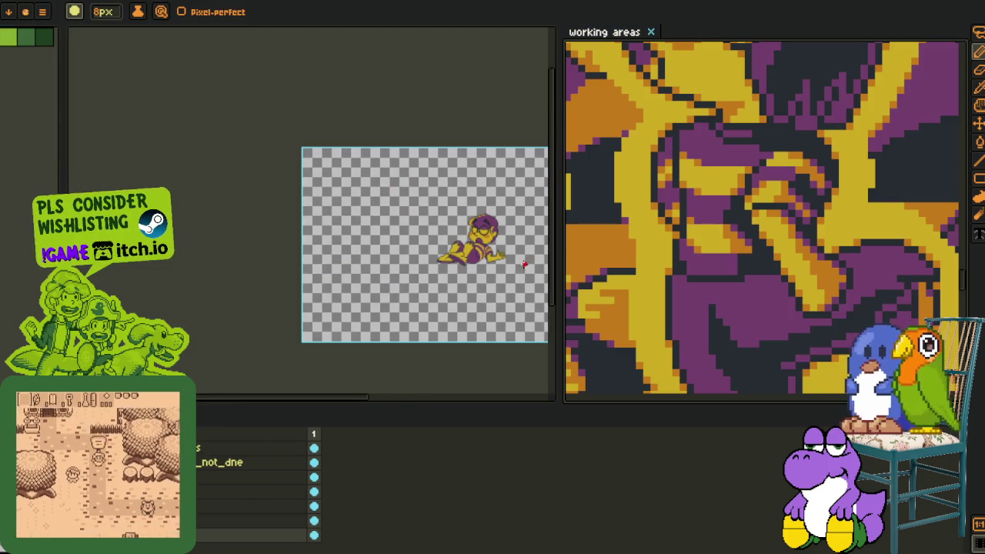
{"action": "key", "text": "i"}
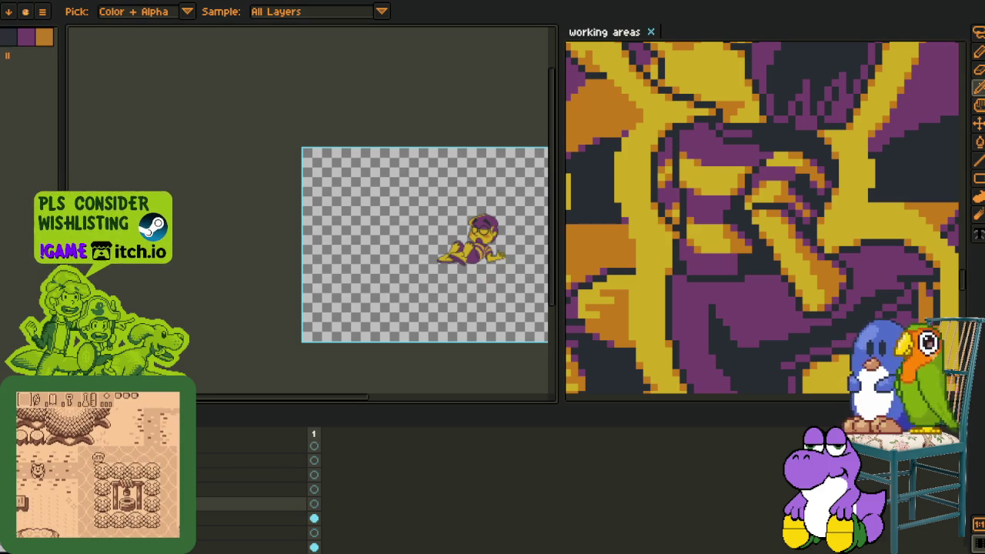
- Select the whole dark panel of the band sprite with the Rectangular Marquee
{"action": "scroll", "coordinate": [345, 295], "scroll_direction": "up", "scroll_amount": 2}
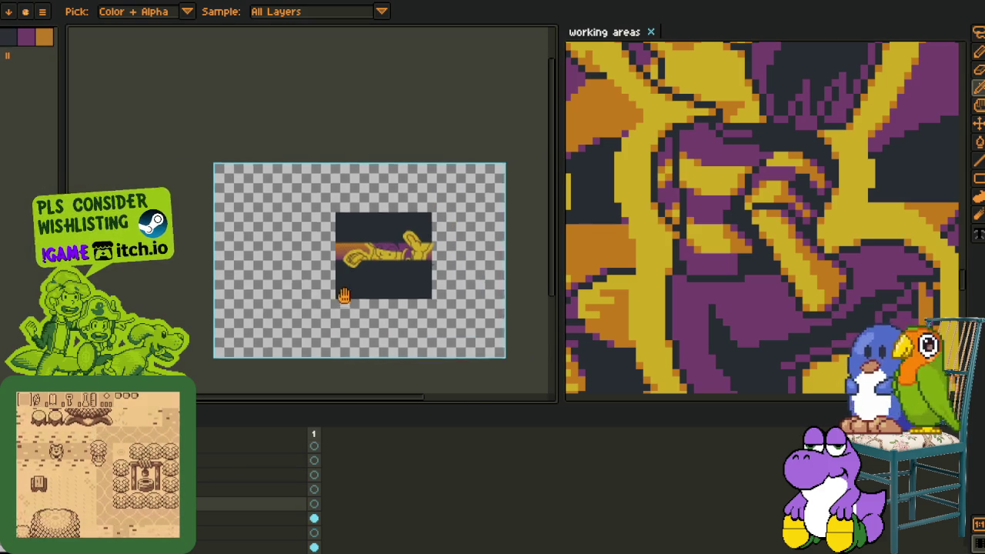
{"action": "scroll", "coordinate": [290, 265], "scroll_direction": "up", "scroll_amount": 2}
{"action": "left_click_drag", "start_coordinate": [323, 256], "coordinate": [343, 248]}
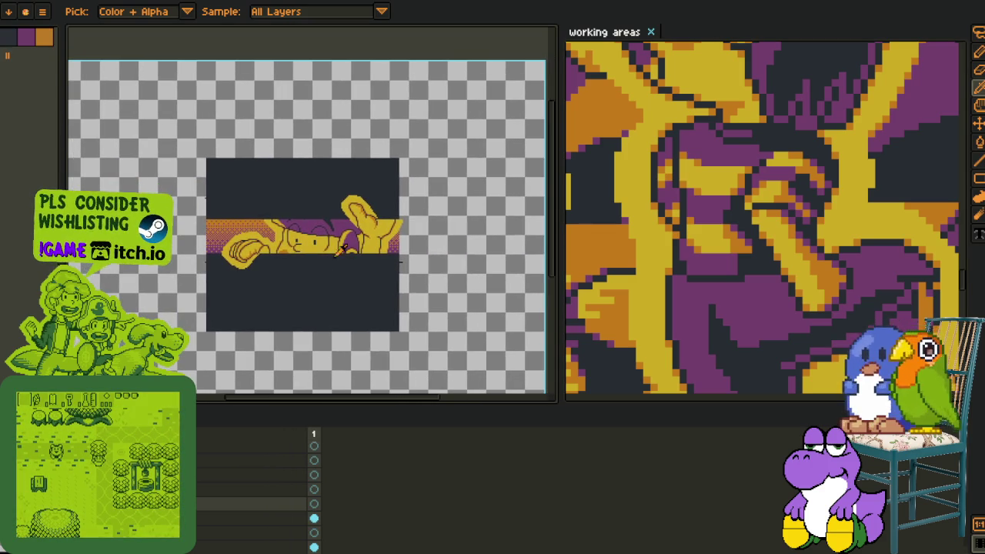
{"action": "key", "text": "r"}
{"action": "left_click_drag", "start_coordinate": [165, 124], "coordinate": [468, 363]}
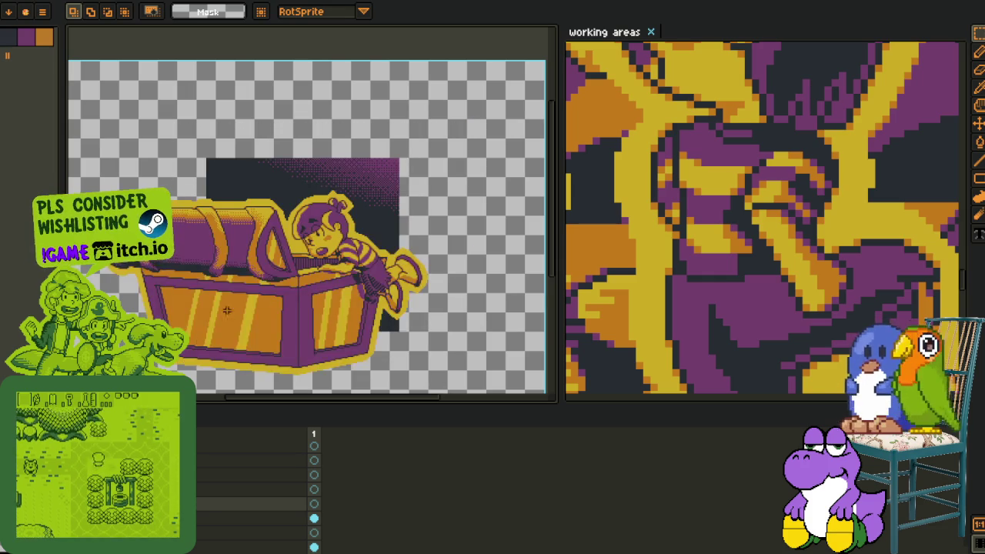
- Cycle through the open sprites back to the character band sprite and clear its selection
{"action": "key", "text": "h"}
{"action": "left_click_drag", "start_coordinate": [258, 282], "coordinate": [283, 235]}
{"action": "key", "text": "r"}
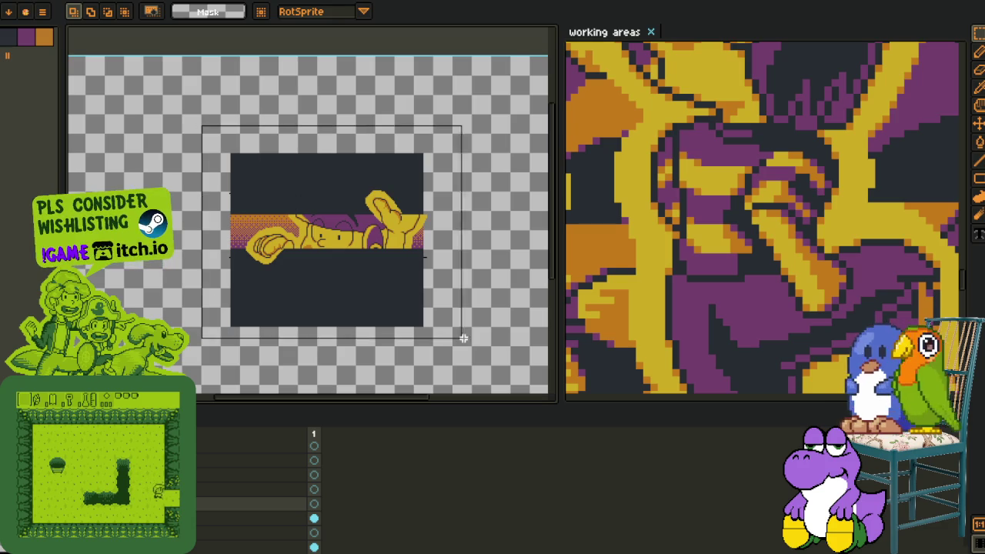
{"action": "scroll", "coordinate": [374, 279], "scroll_direction": "up", "scroll_amount": 2}
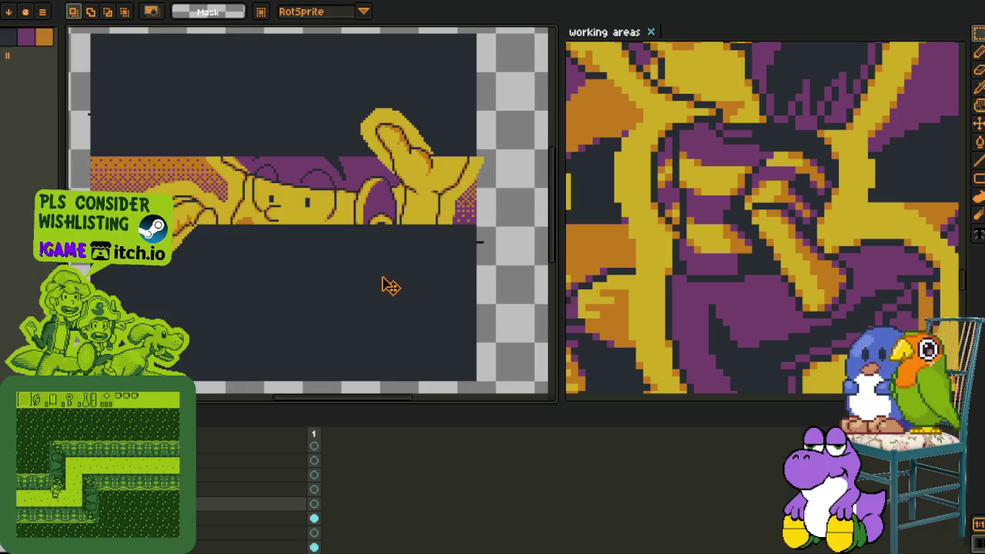
{"action": "scroll", "coordinate": [390, 287], "scroll_direction": "down", "scroll_amount": 2}
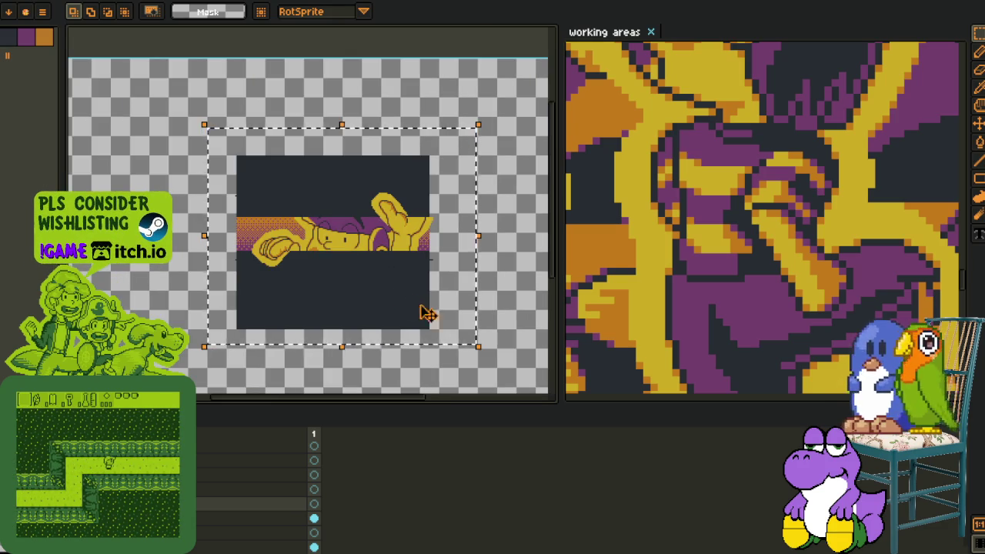
{"action": "key", "text": "ctrl+d"}
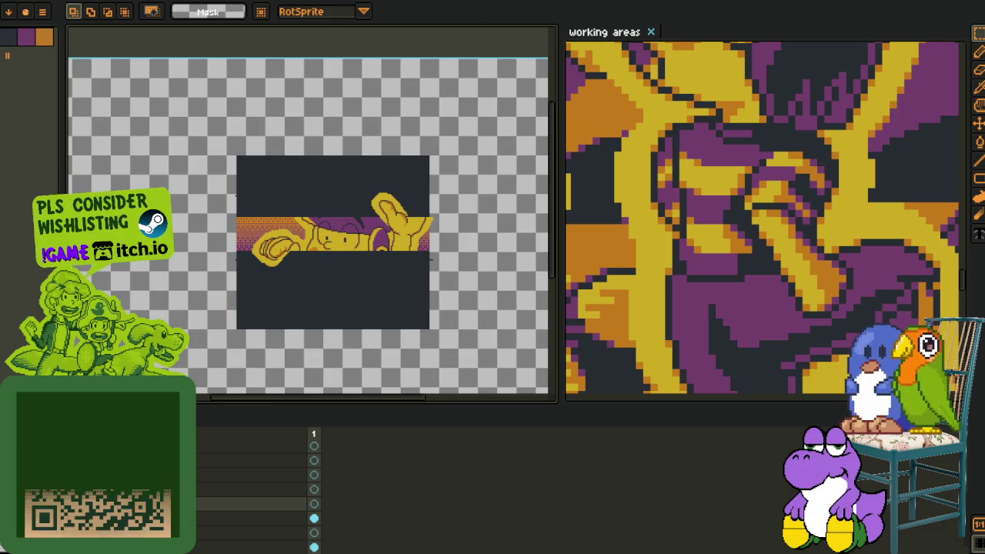
{"action": "key", "text": "ctrl+s"}
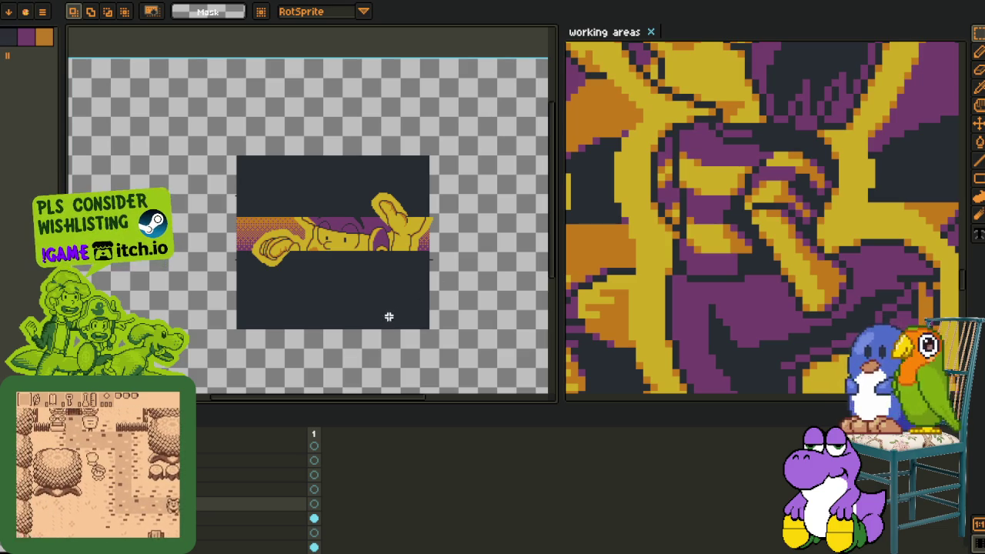
- Marquee-select most of the dark panel, then zoom and pan around the band artwork
{"action": "scroll", "coordinate": [389, 316], "scroll_direction": "up", "scroll_amount": 2}
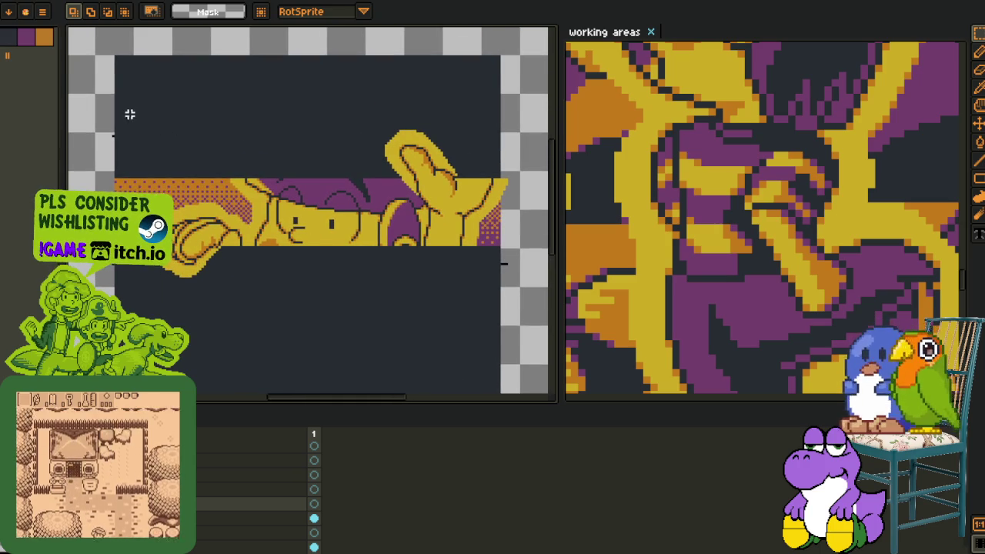
{"action": "left_click_drag", "start_coordinate": [124, 107], "coordinate": [501, 376]}
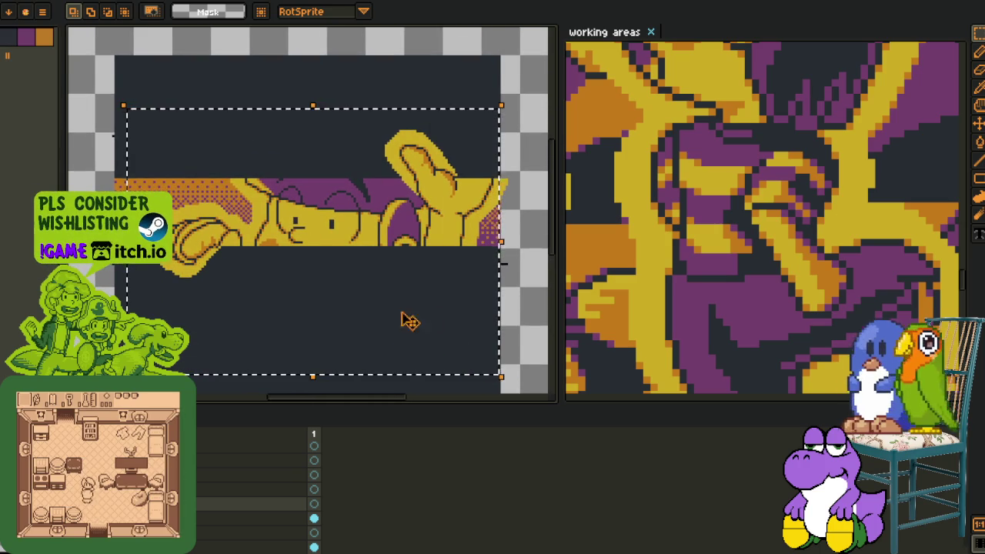
{"action": "scroll", "coordinate": [422, 266], "scroll_direction": "up", "scroll_amount": 1}
{"action": "scroll", "coordinate": [398, 274], "scroll_direction": "up", "scroll_amount": 1}
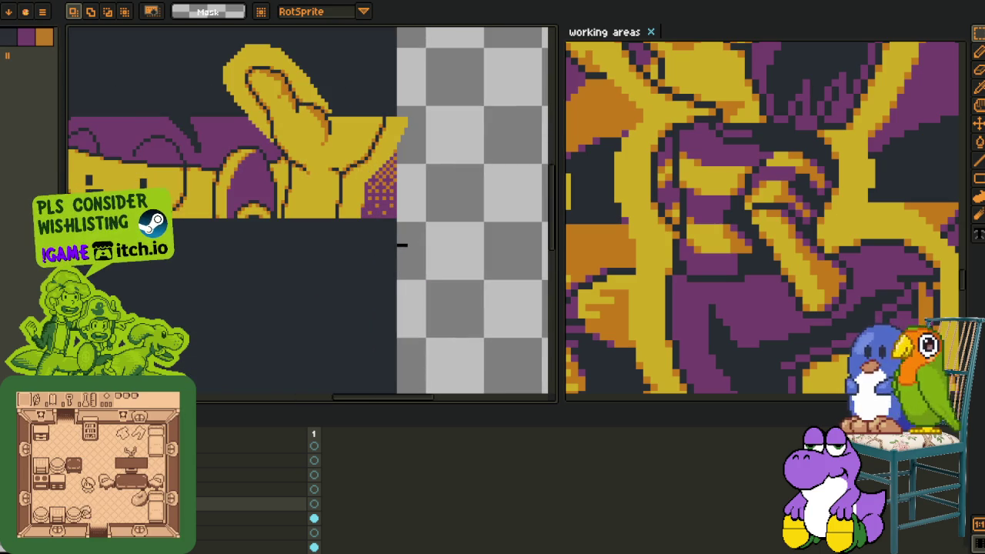
{"action": "scroll", "coordinate": [367, 282], "scroll_direction": "down", "scroll_amount": 1}
{"action": "scroll", "coordinate": [322, 286], "scroll_direction": "down", "scroll_amount": 2}
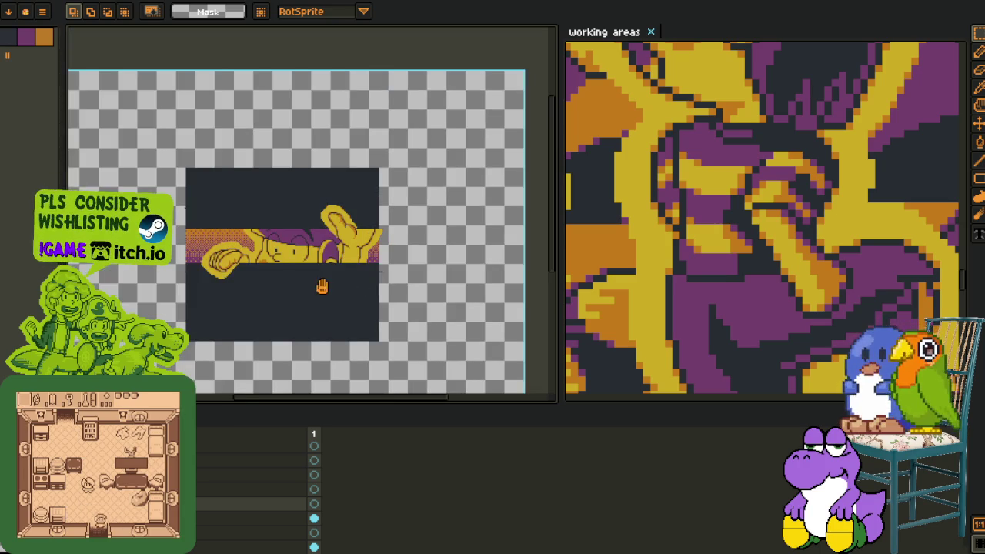
{"action": "scroll", "coordinate": [230, 166], "scroll_direction": "up", "scroll_amount": 2}
{"action": "scroll", "coordinate": [162, 161], "scroll_direction": "up", "scroll_amount": 1}
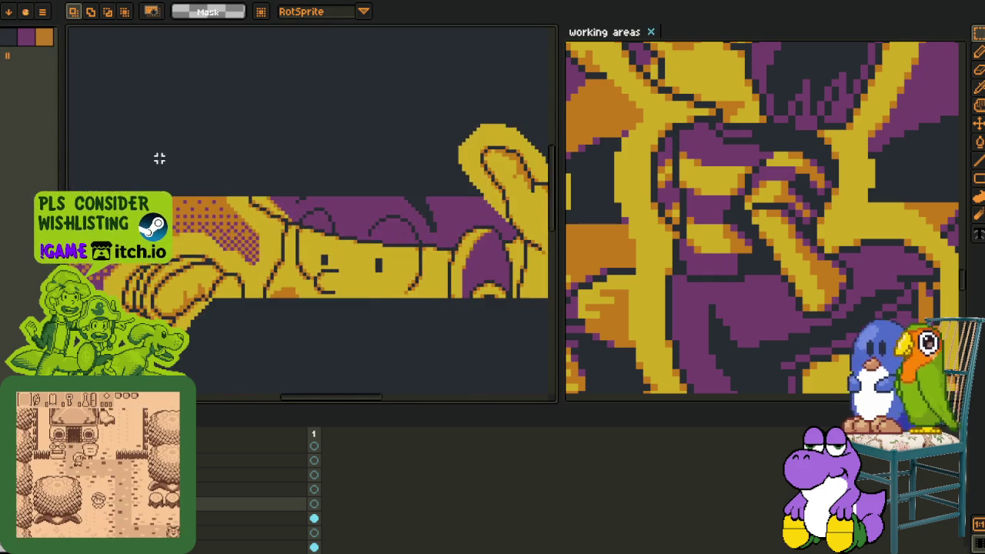
{"action": "scroll", "coordinate": [184, 183], "scroll_direction": "down", "scroll_amount": 1}
{"action": "left_click_drag", "start_coordinate": [169, 161], "coordinate": [190, 141]}
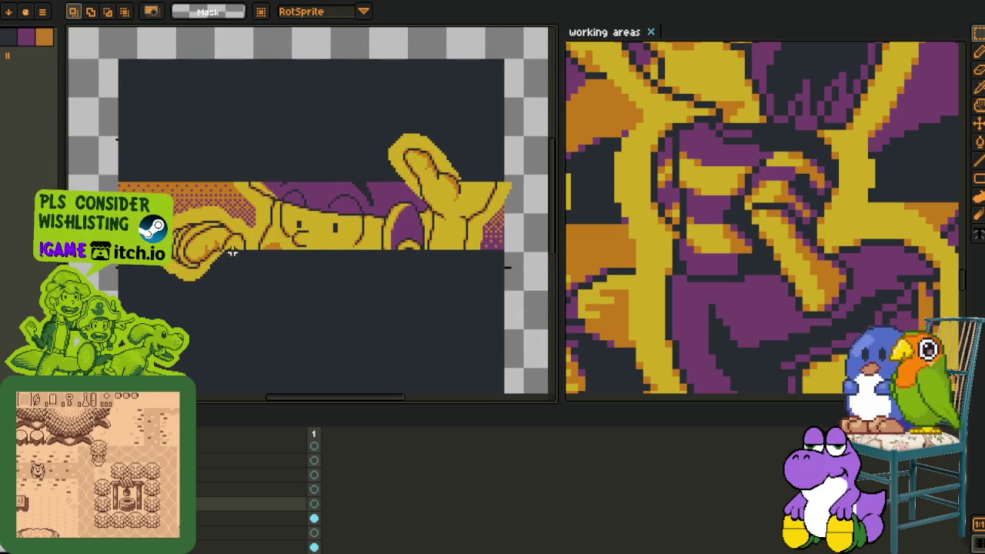
- Reselect the dark panel from its top-left corner and widen the reference pane to the full comic sheet
{"action": "mouse_move", "coordinate": [113, 77]}
{"action": "left_mouse_down"}
{"action": "mouse_move", "coordinate": [445, 373]}
{"action": "mouse_move", "coordinate": [424, 362]}
{"action": "left_mouse_up"}
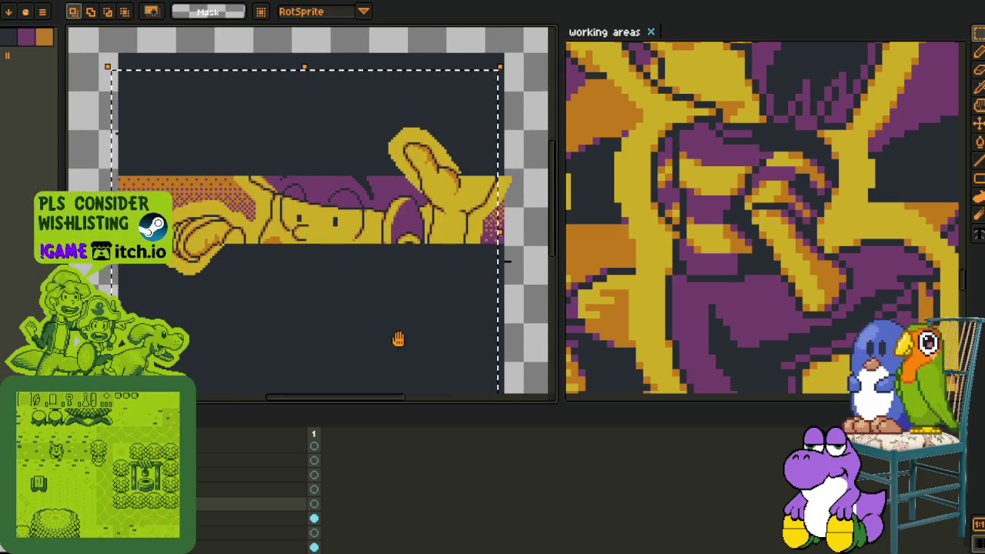
{"action": "left_click_drag", "start_coordinate": [384, 336], "coordinate": [347, 272]}
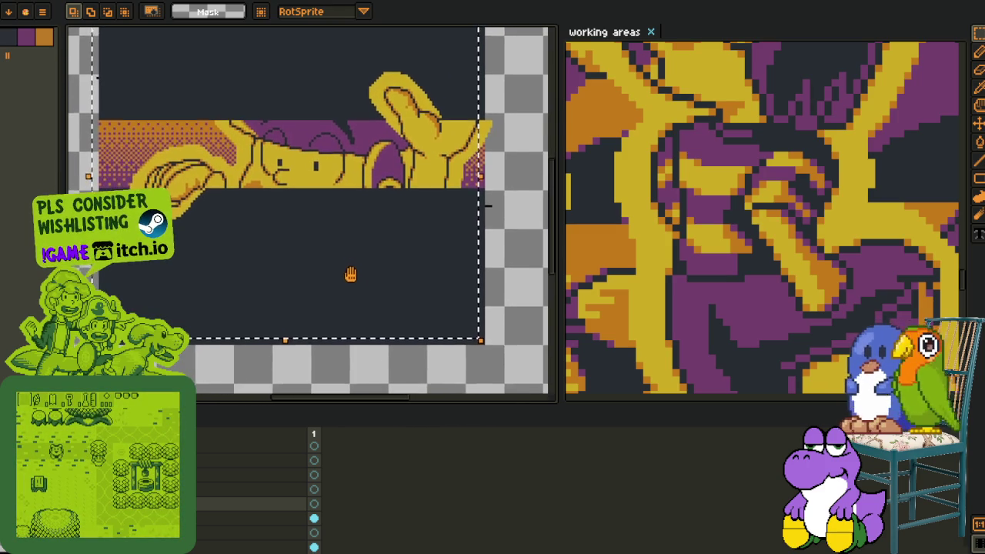
{"action": "scroll", "coordinate": [440, 360], "scroll_direction": "down", "scroll_amount": 4}
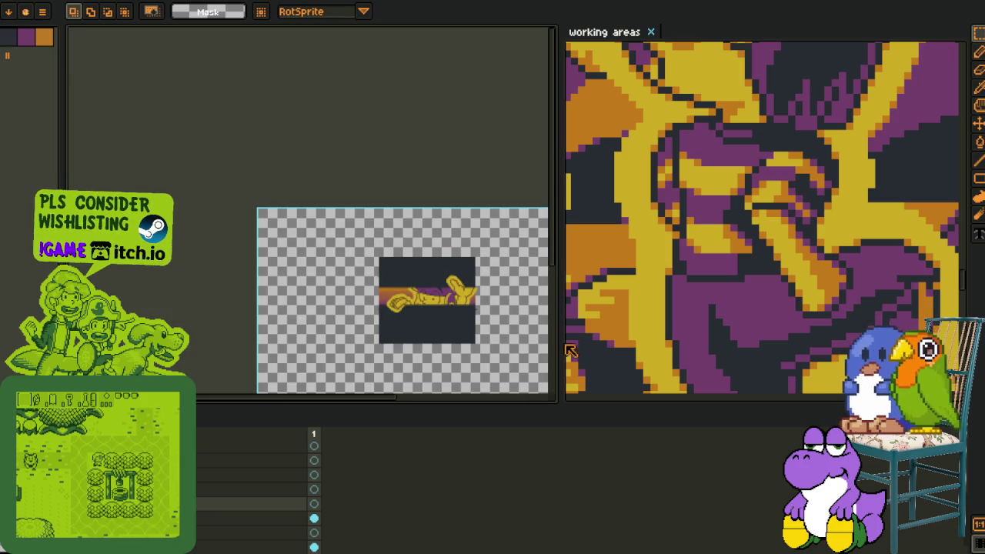
{"action": "left_click_drag", "start_coordinate": [564, 350], "coordinate": [342, 349]}
- Scroll across the comic sheet to view the panels with large yellow hands
{"action": "scroll", "coordinate": [565, 305], "scroll_direction": "down", "scroll_amount": 3}
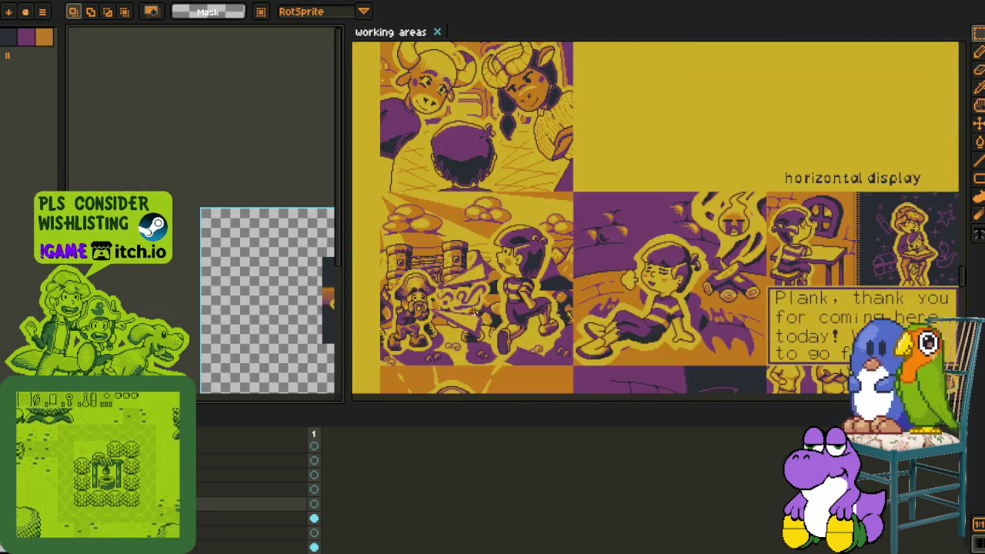
{"action": "scroll", "coordinate": [565, 304], "scroll_direction": "down", "scroll_amount": 5}
{"action": "scroll", "coordinate": [616, 296], "scroll_direction": "right", "scroll_amount": 3}
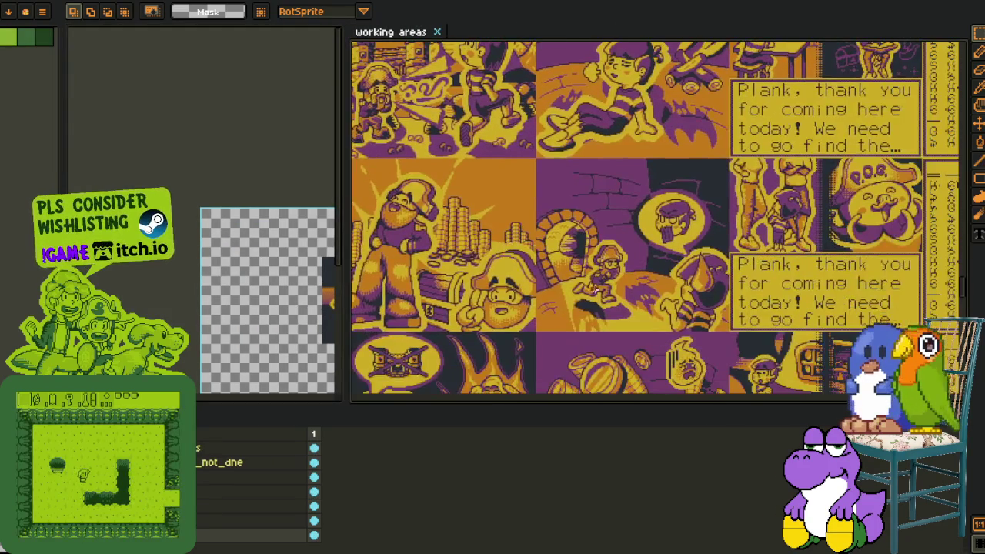
{"action": "scroll", "coordinate": [642, 286], "scroll_direction": "right", "scroll_amount": 4}
{"action": "scroll", "coordinate": [616, 296], "scroll_direction": "right", "scroll_amount": 4}
{"action": "scroll", "coordinate": [592, 308], "scroll_direction": "right", "scroll_amount": 3}
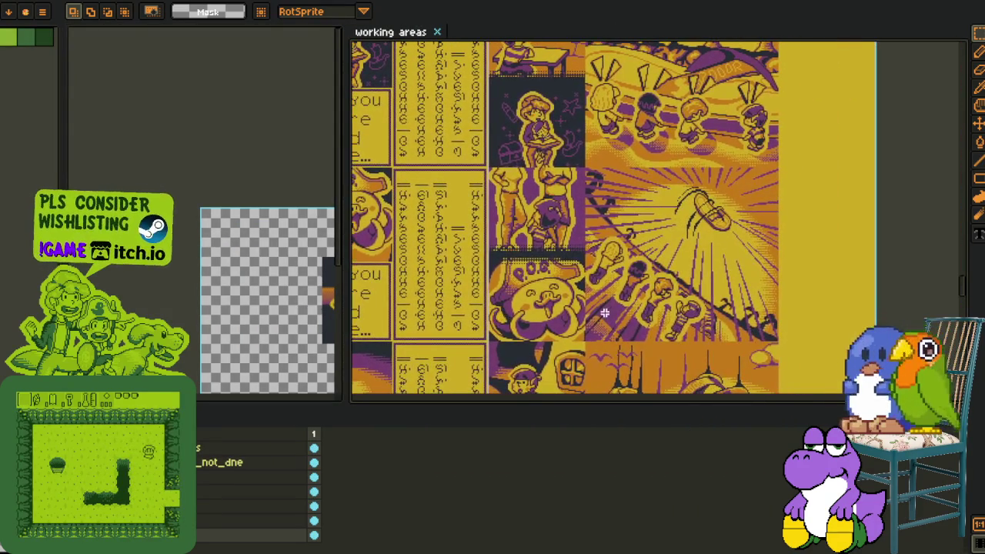
{"action": "scroll", "coordinate": [578, 315], "scroll_direction": "down", "scroll_amount": 1}
{"action": "scroll", "coordinate": [584, 293], "scroll_direction": "up", "scroll_amount": 1}
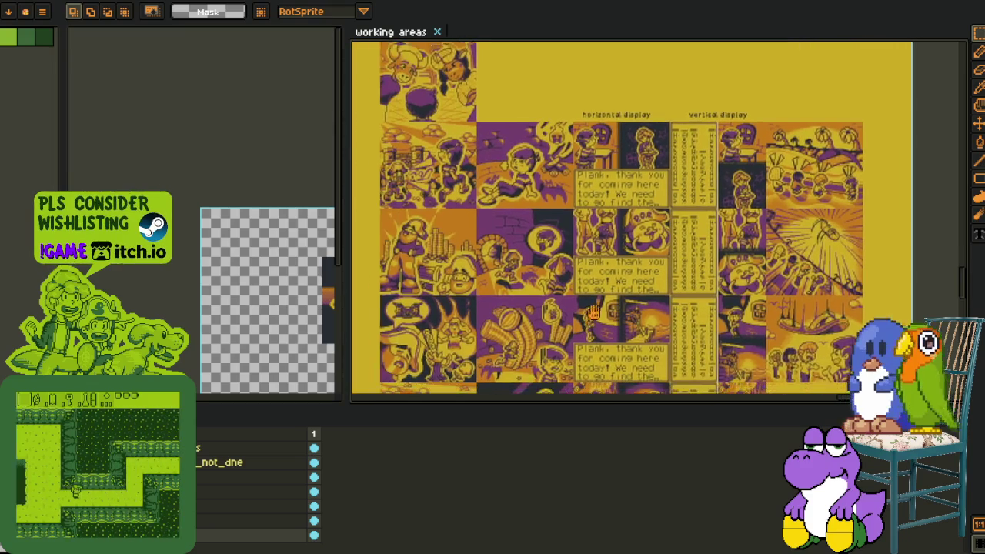
{"action": "scroll", "coordinate": [593, 263], "scroll_direction": "up", "scroll_amount": 1}
{"action": "scroll", "coordinate": [593, 264], "scroll_direction": "down", "scroll_amount": 2}
{"action": "scroll", "coordinate": [605, 287], "scroll_direction": "down", "scroll_amount": 2}
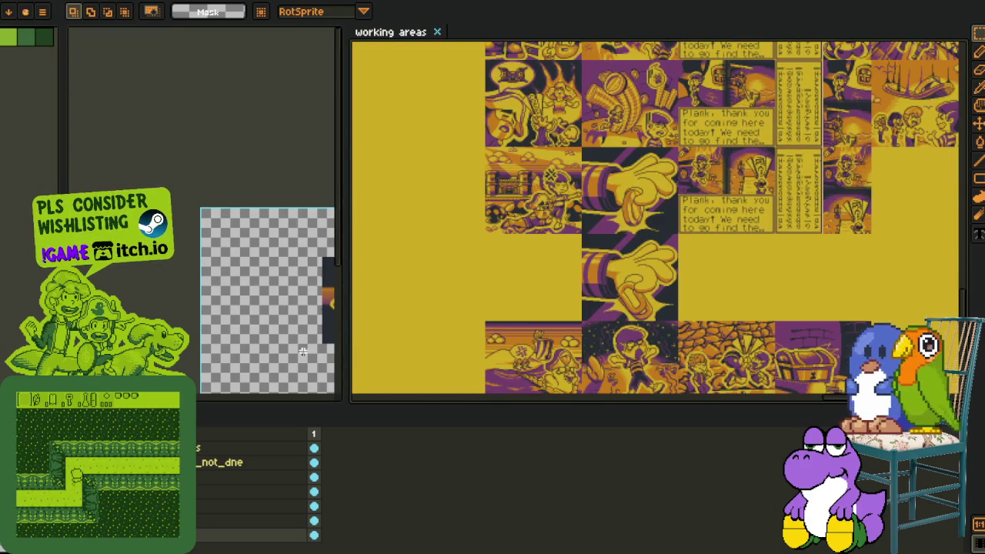
{"action": "scroll", "coordinate": [284, 347], "scroll_direction": "down", "scroll_amount": 2}
{"action": "scroll", "coordinate": [204, 269], "scroll_direction": "up", "scroll_amount": 3}
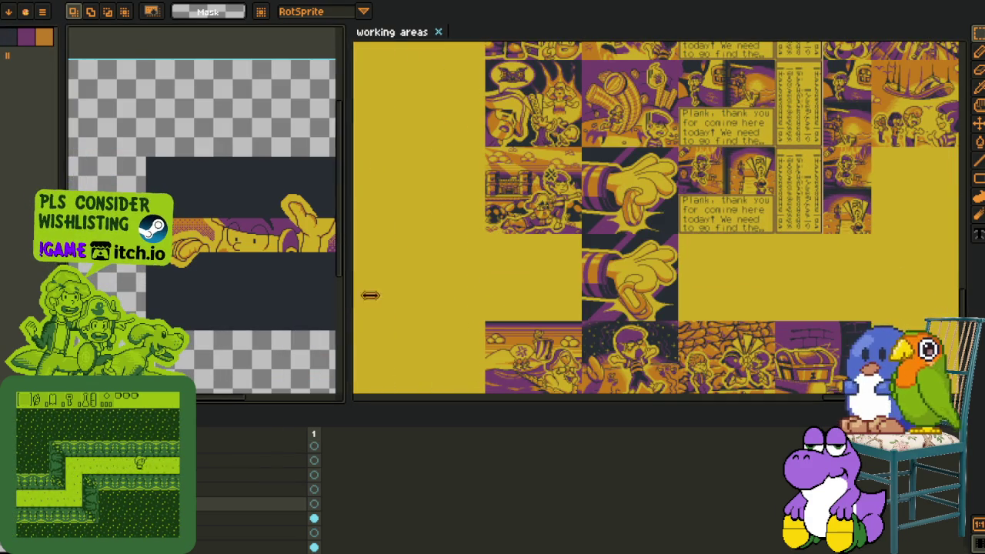
- Widen the sprite editor beside the comic sheet and zoom in on the band
{"action": "left_click_drag", "start_coordinate": [370, 295], "coordinate": [529, 295]}
{"action": "scroll", "coordinate": [295, 285], "scroll_direction": "up", "scroll_amount": 1}
{"action": "scroll", "coordinate": [300, 230], "scroll_direction": "up", "scroll_amount": 2}
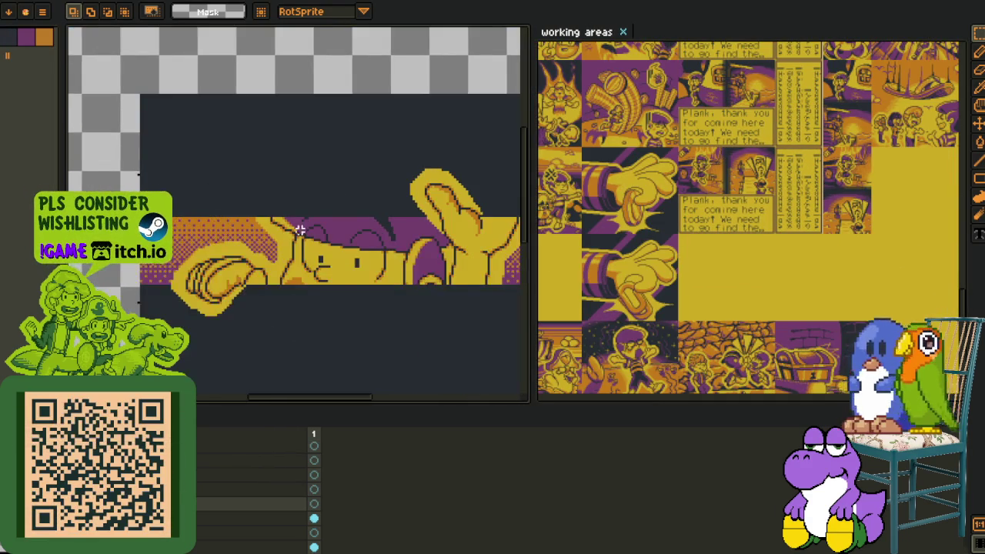